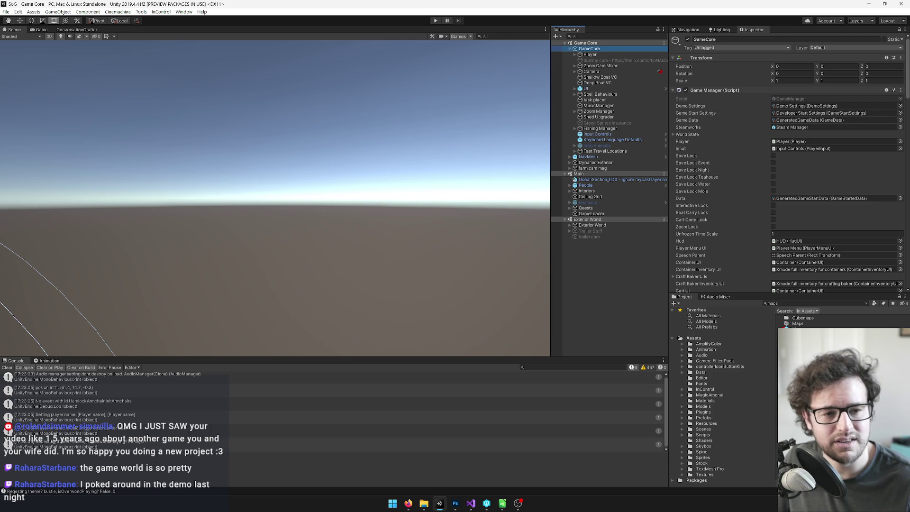
Start the game in play mode and open its German map screen.
key("alt+Tab")
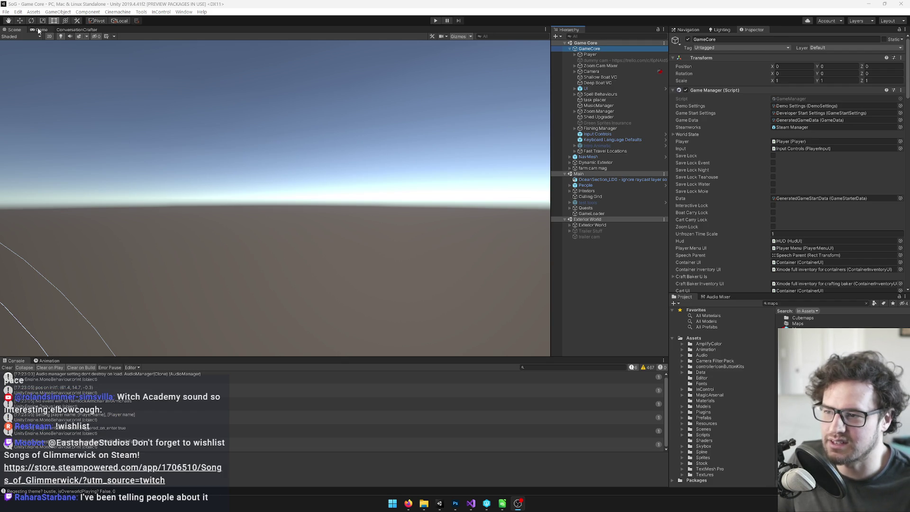
left_click(435, 20)
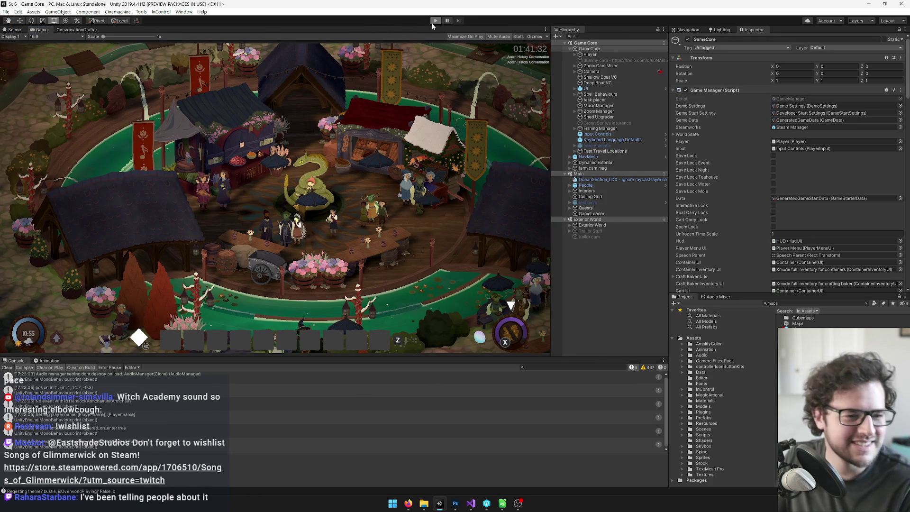
left_click(433, 23)
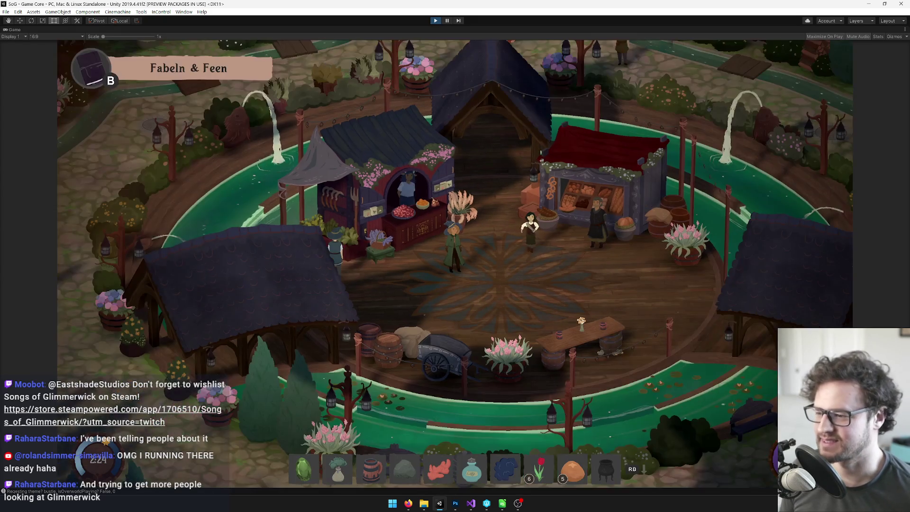
key("m")
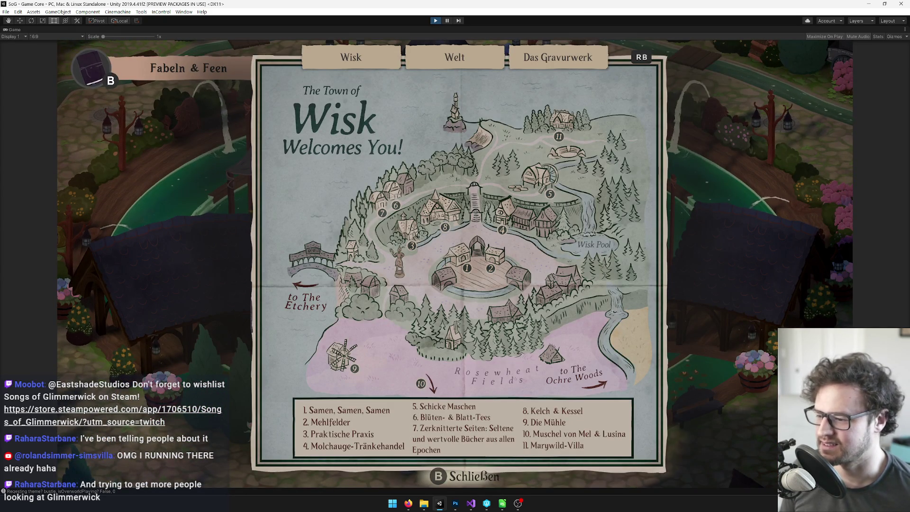
Flip through the Wisk, Welt and Das Gravurwerk map pages, then close the map.
key("e")
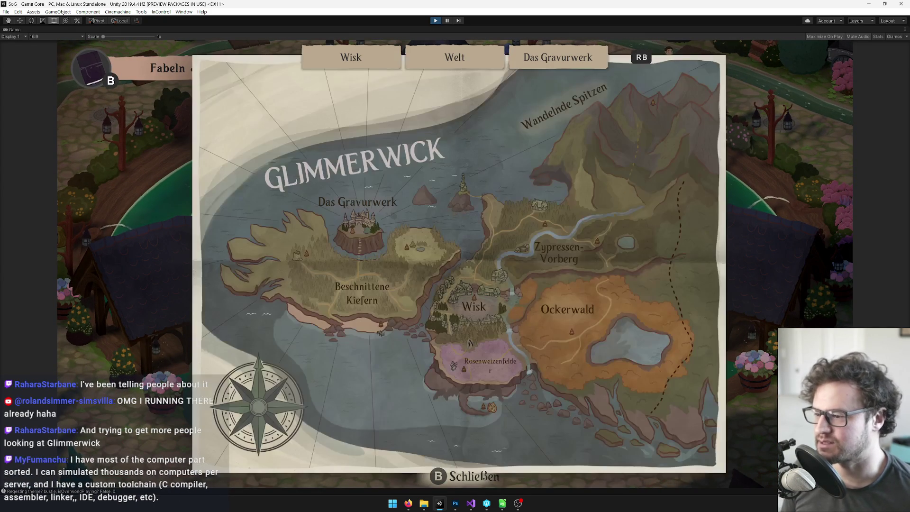
key("e")
key("e")
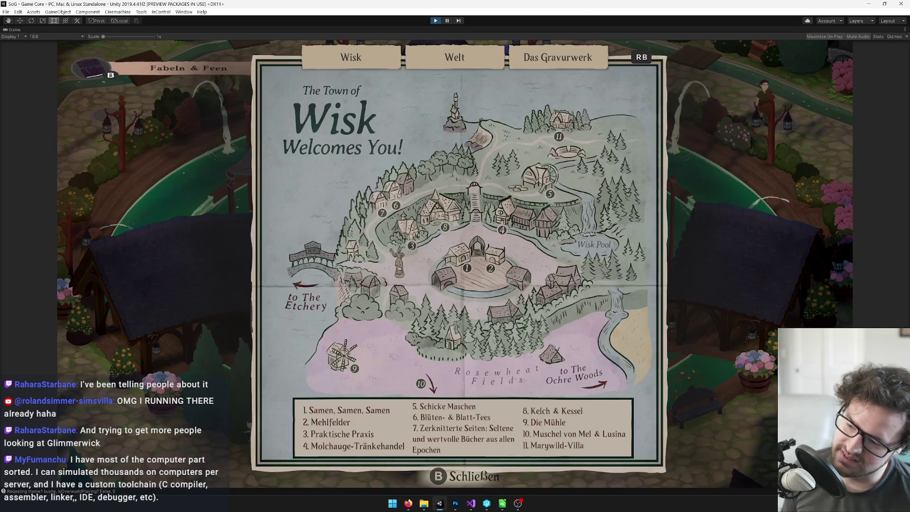
key("q")
key("e")
key("e")
key("e")
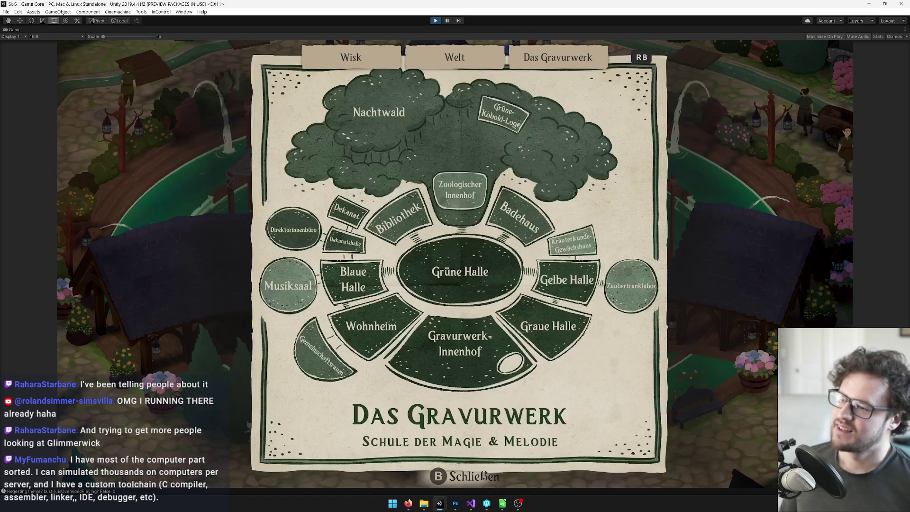
key("Escape")
Walk across the plaza and back, then reopen the map and cycle to the Wisk town page.
key("d")
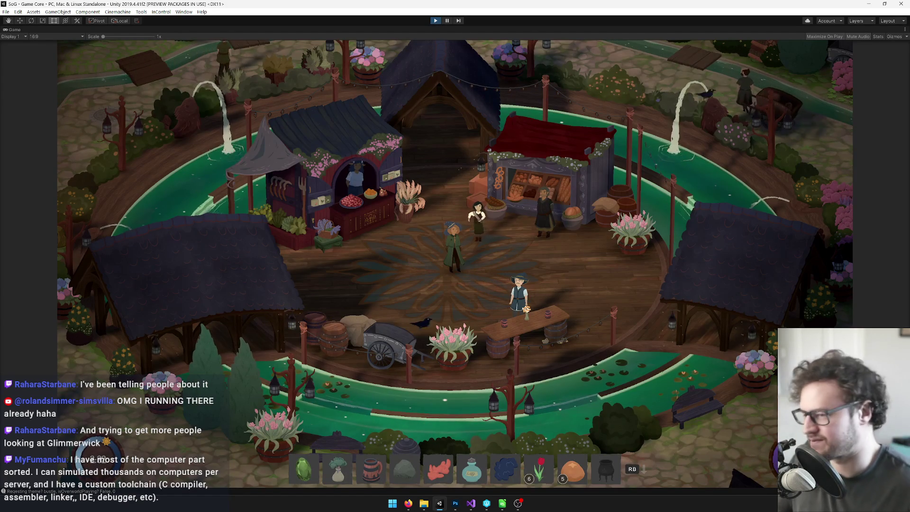
key("a")
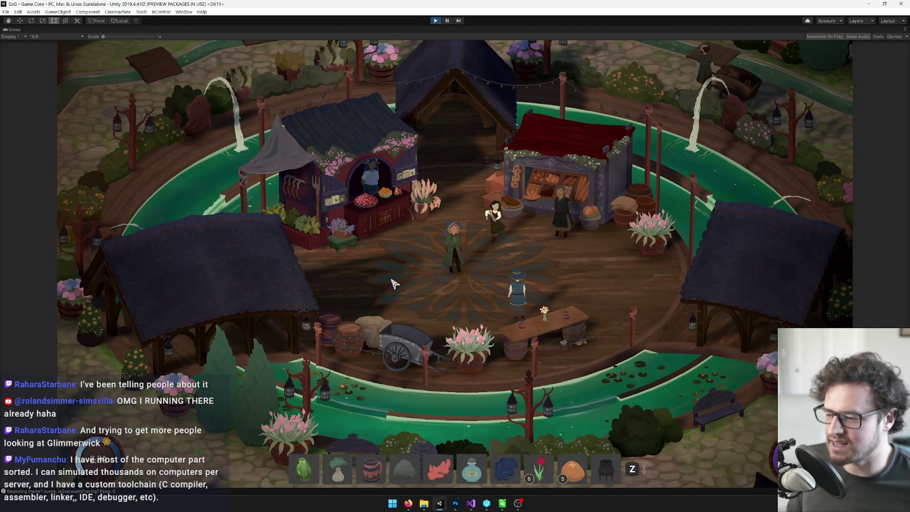
key("m")
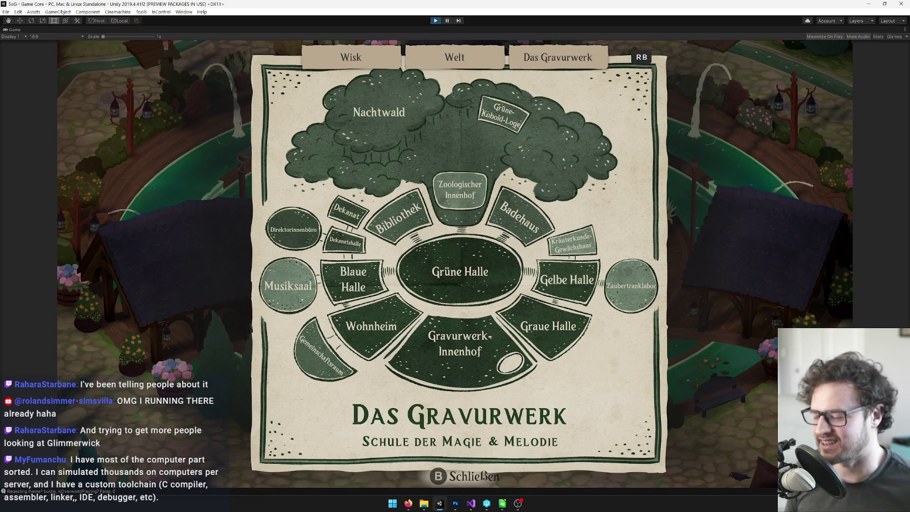
key("e")
key("e")
key("e")
key("e")
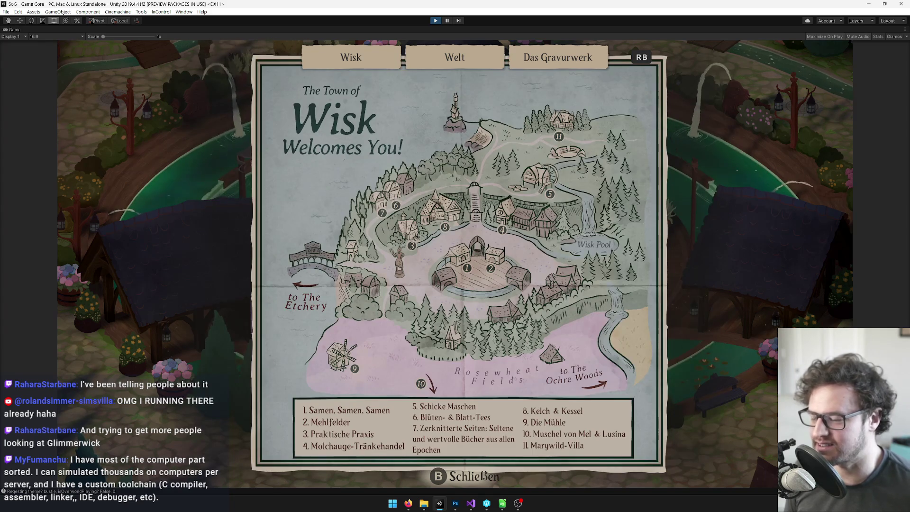
key("e")
key("e")
key("e")
key("e")
key("e")
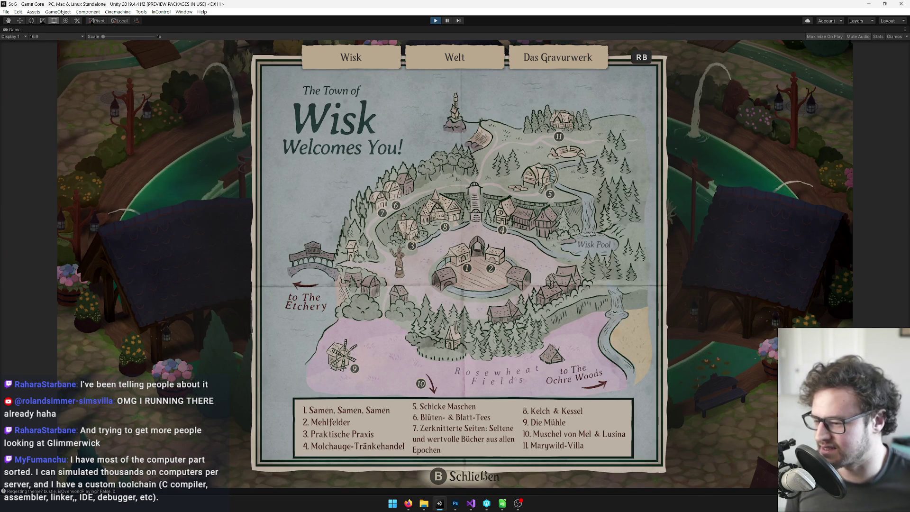
Bring the SoG Master Loc Sheet browser window forward.
key("super")
mouse_move(408, 503)
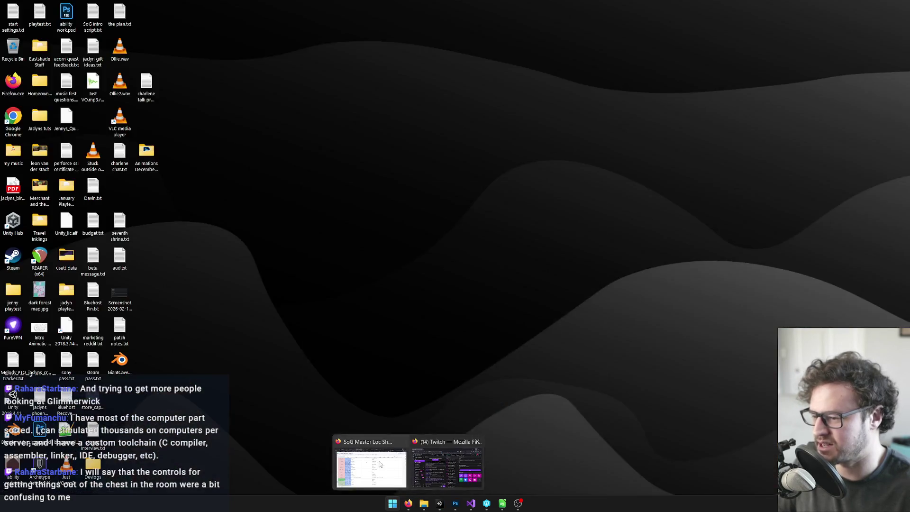
left_click(380, 464)
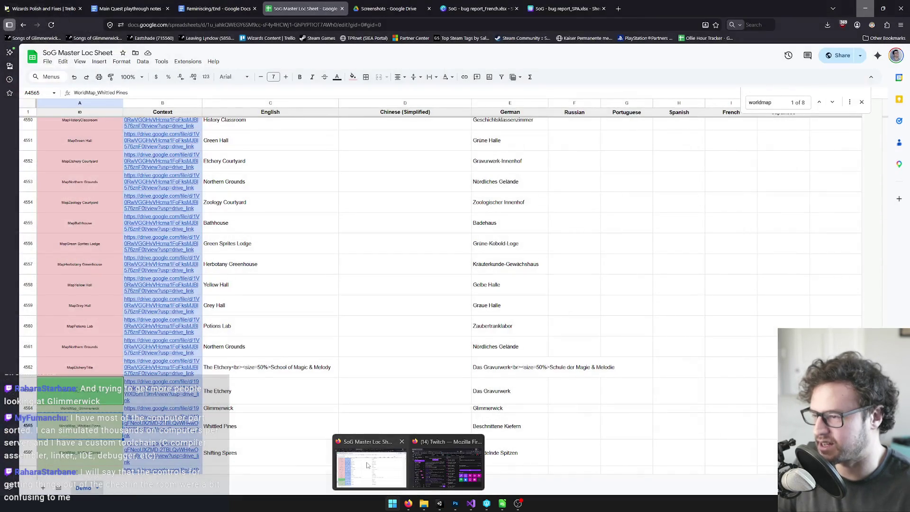
Search 'schlie' and inspect the Schließen cell E25 without changing it, then return to Unity.
type("schlie")
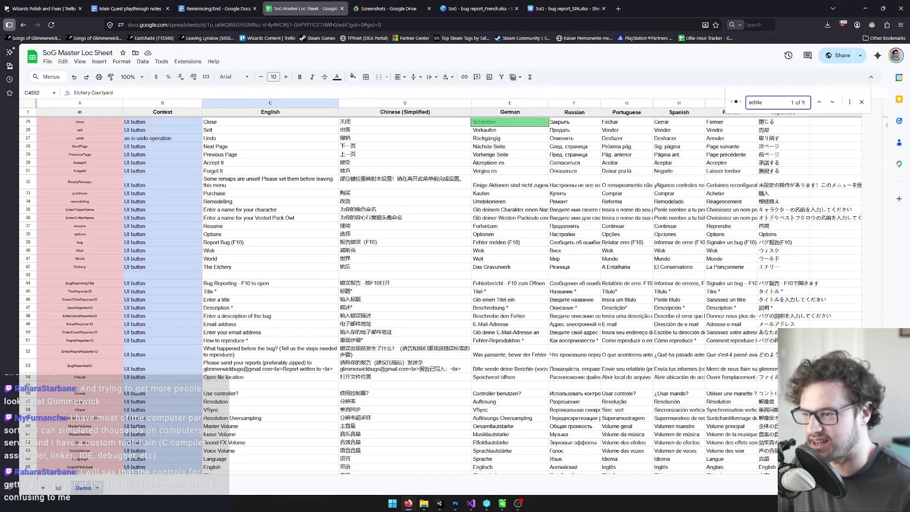
scroll(523, 132, "up", 1)
left_click(499, 161)
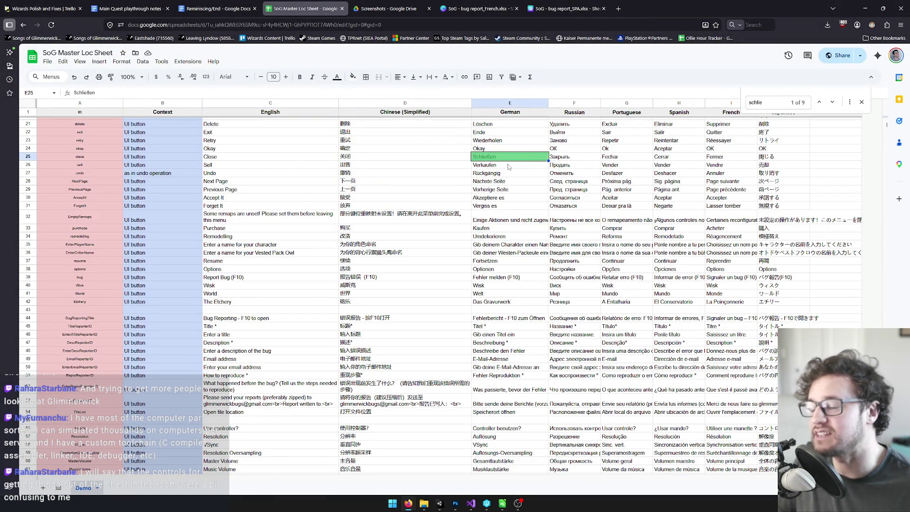
key("Return")
key("ctrl+a")
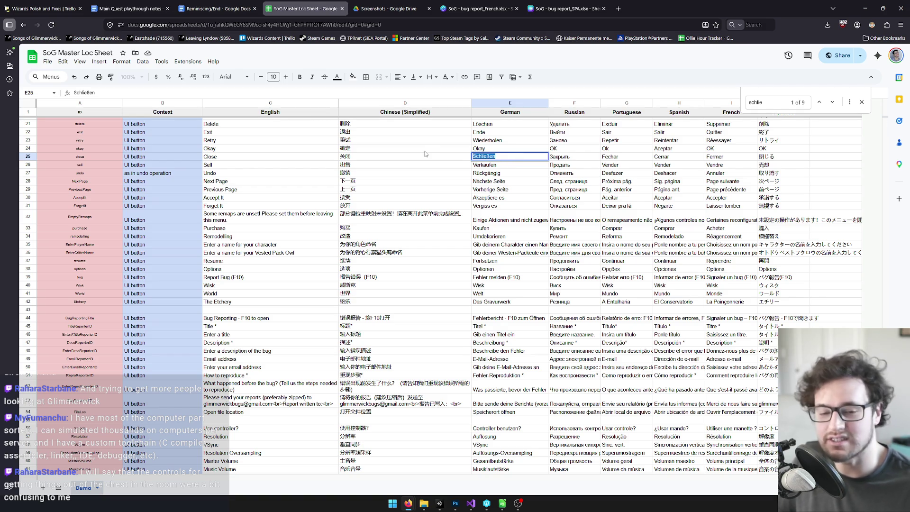
key("Escape")
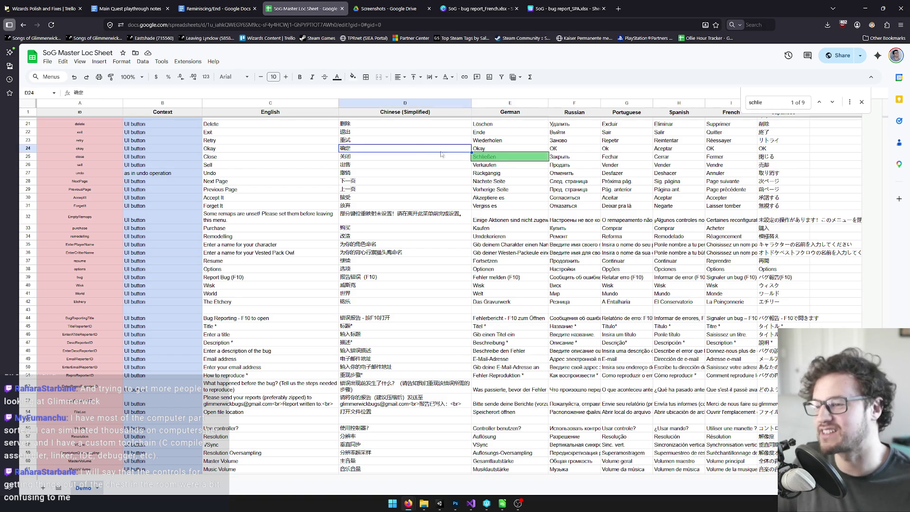
key("alt+Tab")
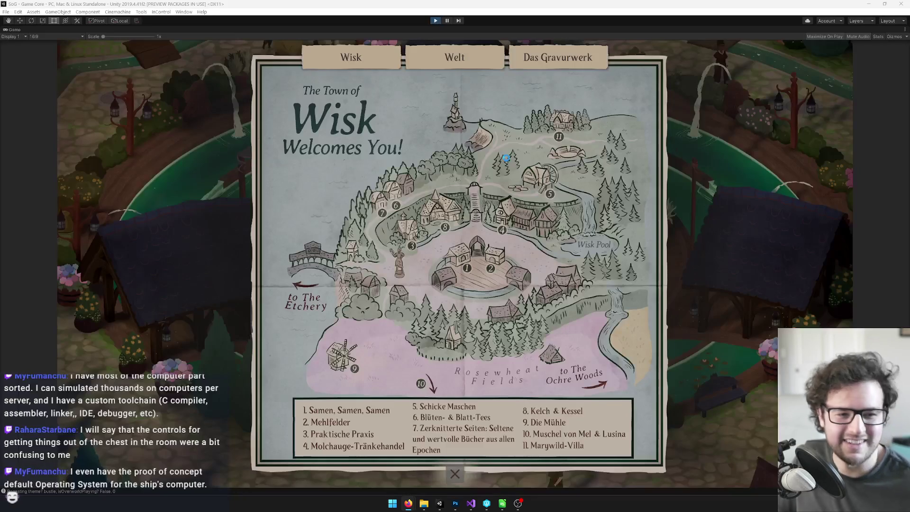
Stop the running game and dismiss the in-game map screen.
left_click(435, 22)
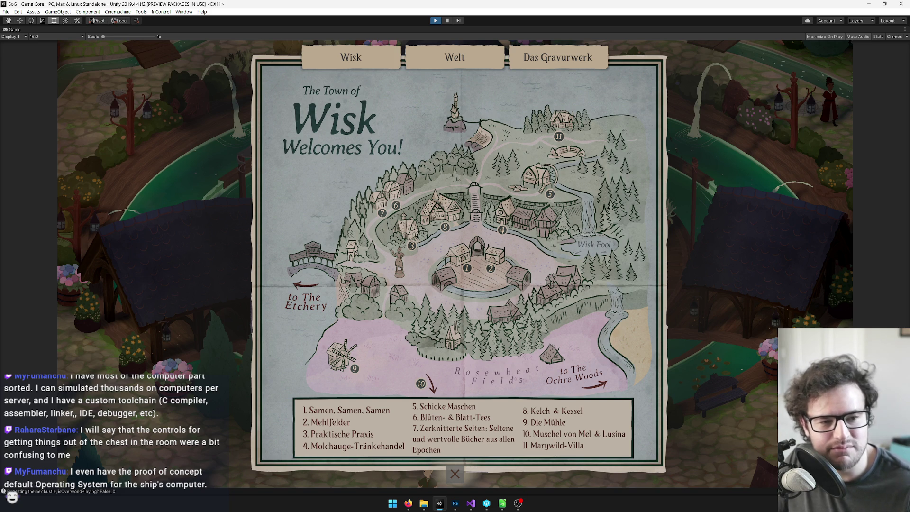
key("Escape")
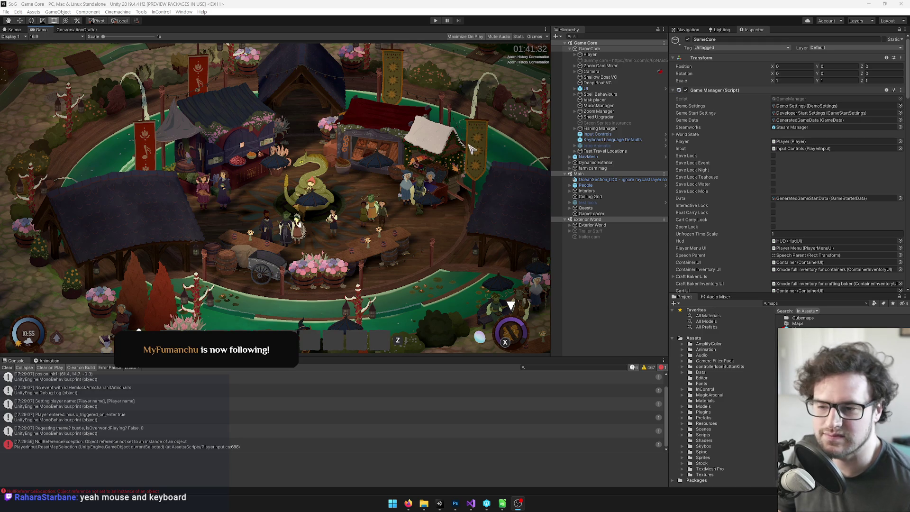
Open the French bug report and check the Non-breaking spaces issue in row 2.
mouse_move(408, 503)
left_click(382, 456)
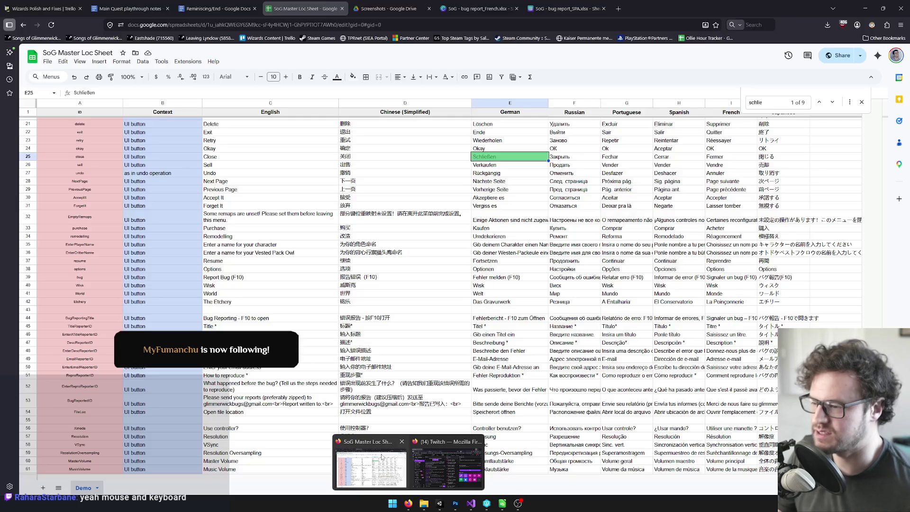
left_click(476, 9)
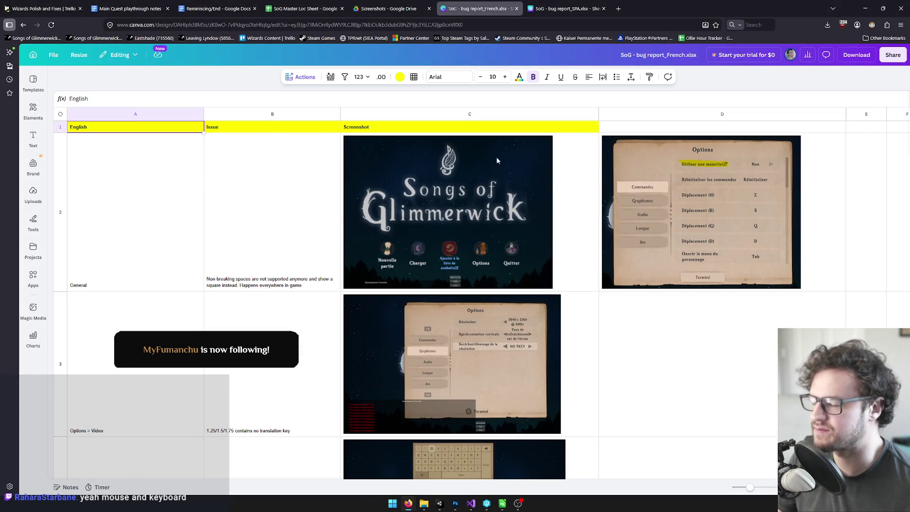
left_click(257, 223)
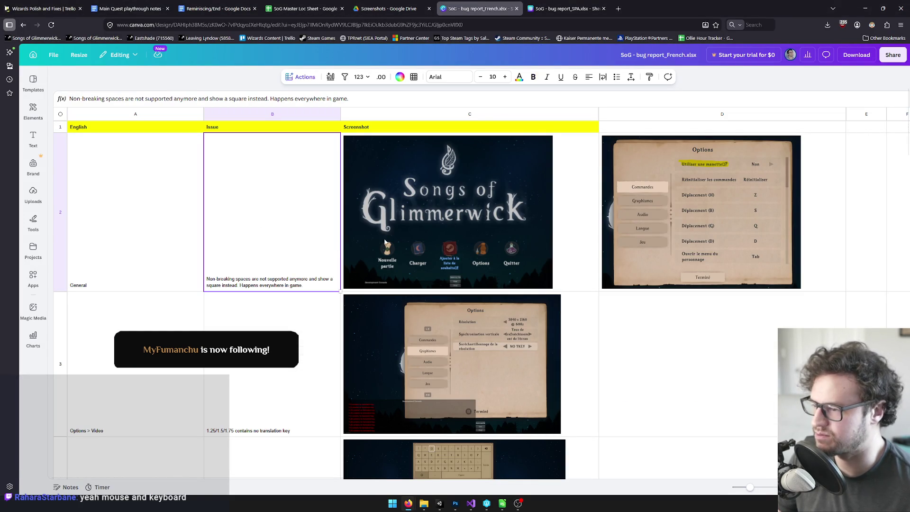
key("Left")
scroll(361, 265, "down", 2)
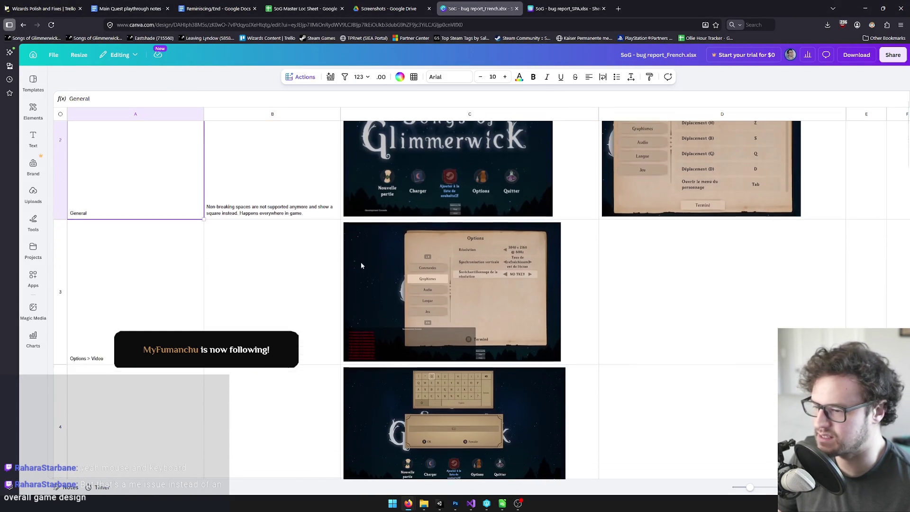
scroll(527, 268, "down", 3)
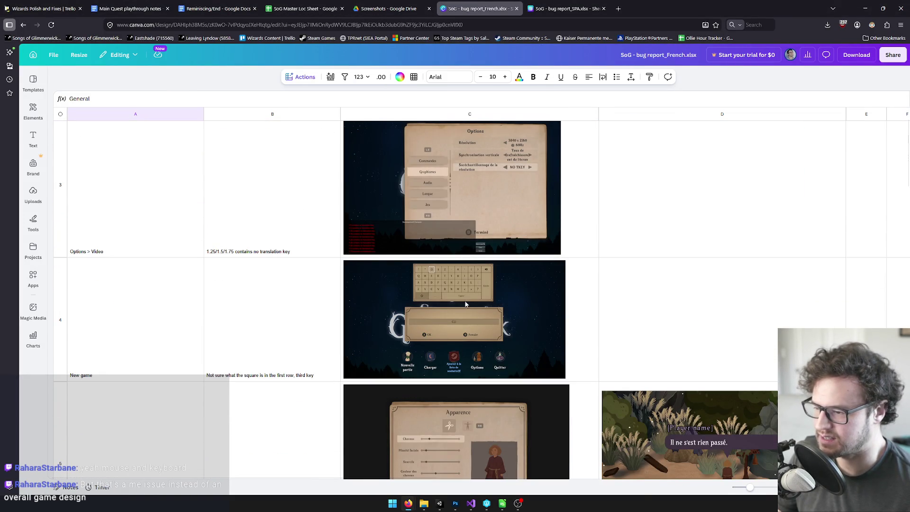
Review the French report's character menu, Pick Topic and missing-characters entries in rows 5–7.
left_click(474, 426)
scroll(490, 343, "down", 3)
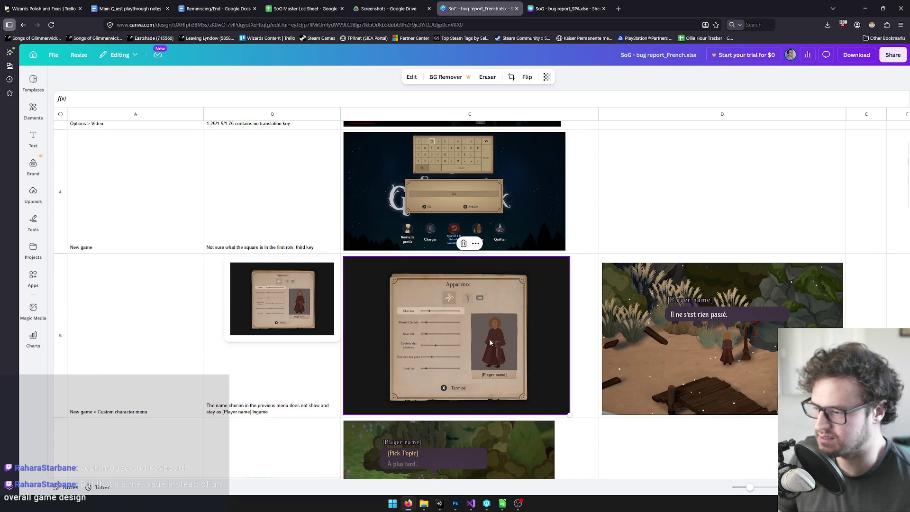
left_click(293, 384)
left_click(393, 380)
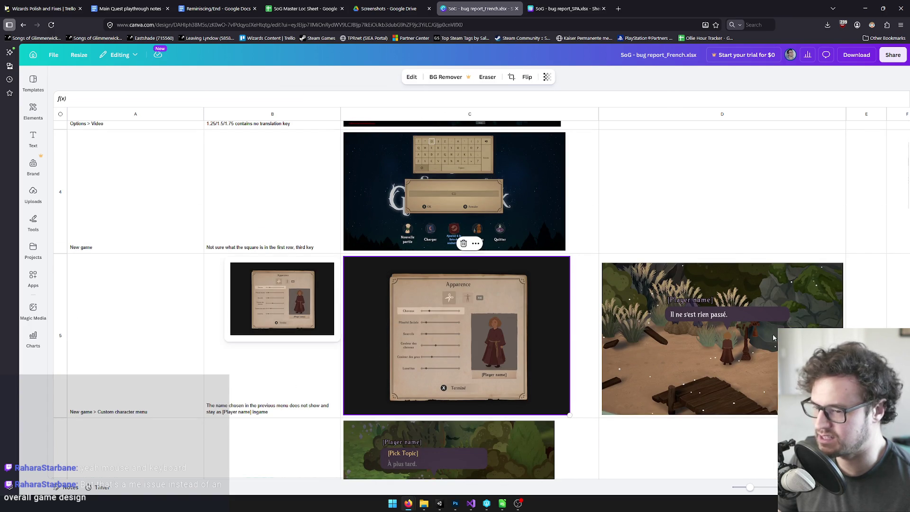
scroll(762, 305, "down", 4)
left_click(426, 346)
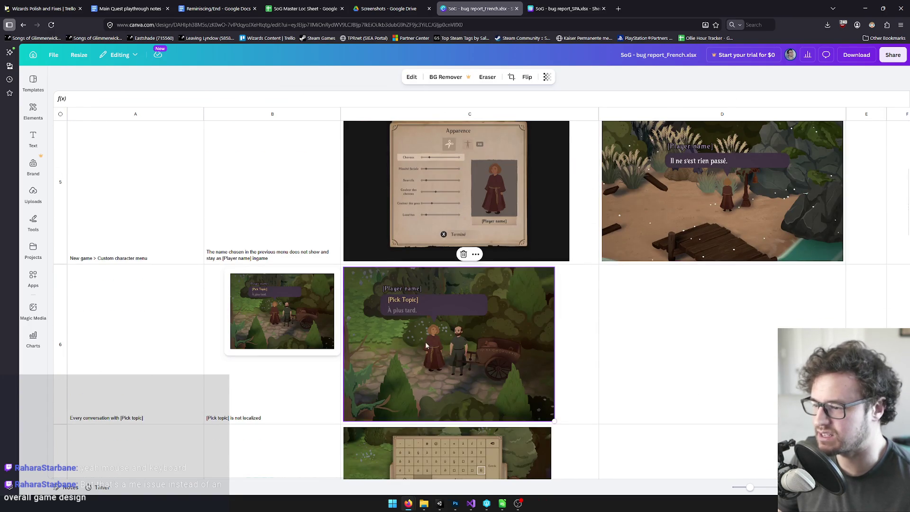
left_click(238, 156)
left_click(409, 331)
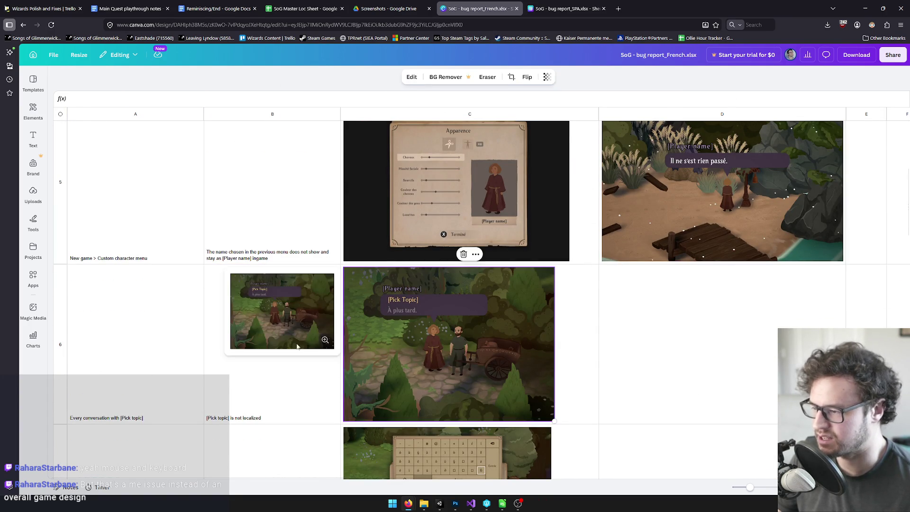
left_click(282, 441)
scroll(291, 361, "down", 6)
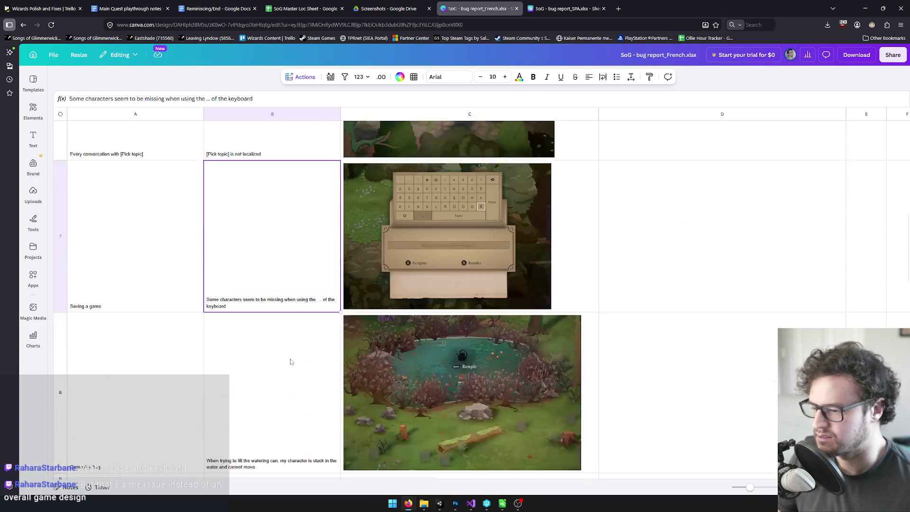
scroll(362, 341, "down", 2)
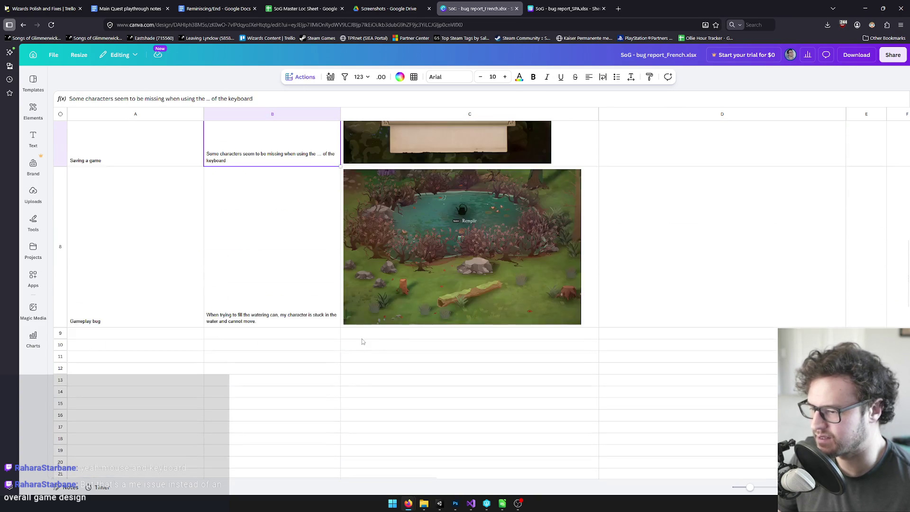
scroll(362, 339, "up", 8)
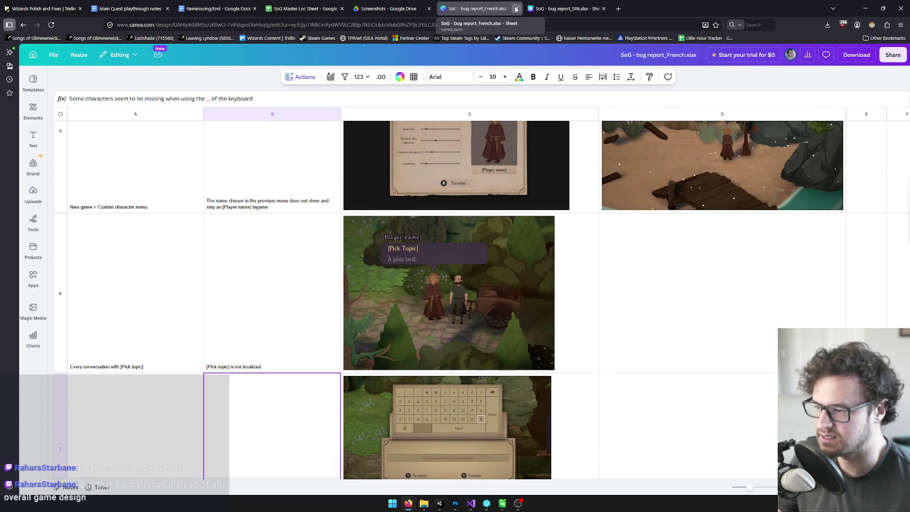
Close the French report, check the Spanish sheet's blank key prompt in row 4, and return to Unity.
left_click(516, 8)
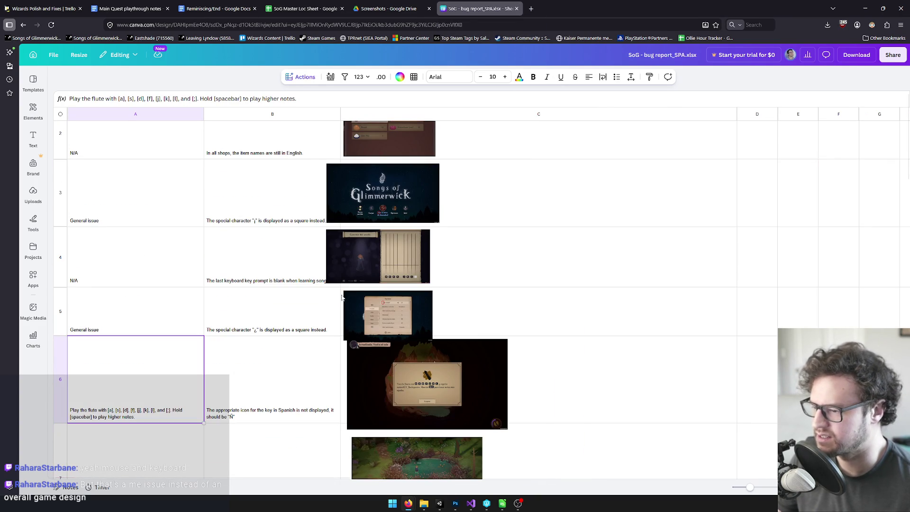
left_click(603, 251)
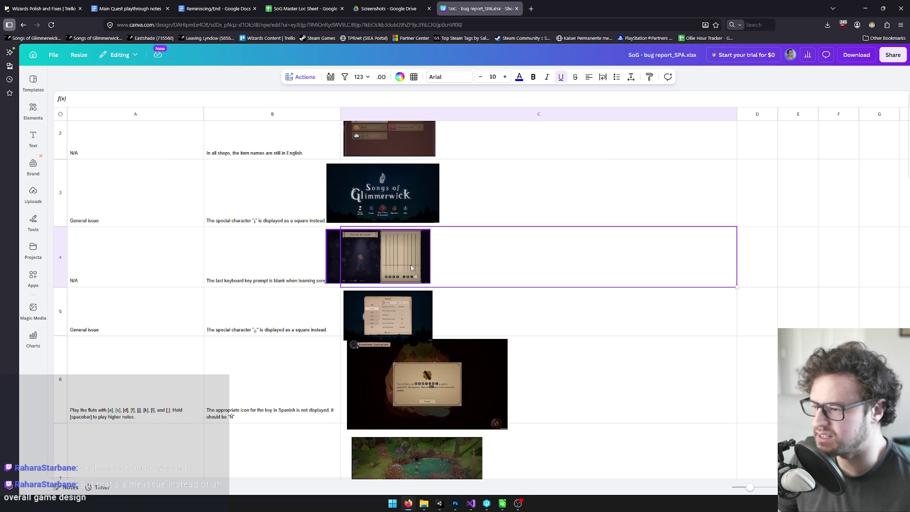
scroll(256, 280, "up", 1)
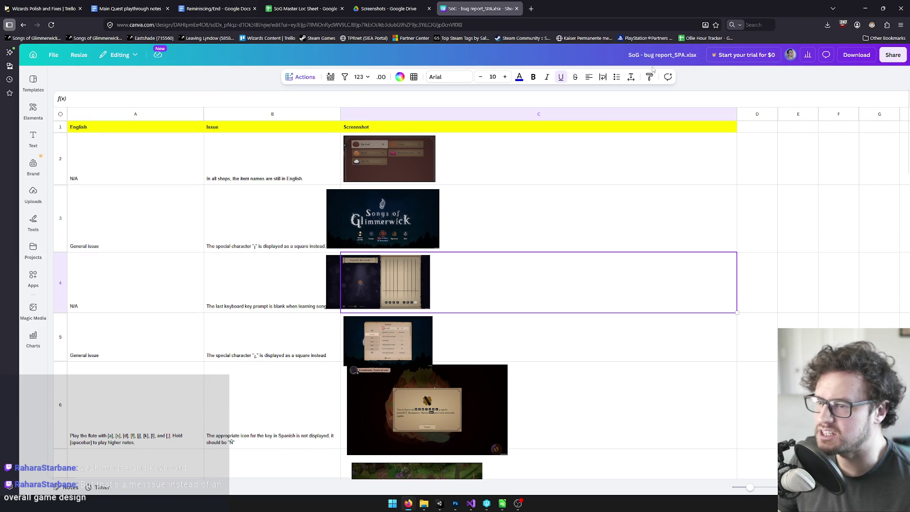
left_click(865, 8)
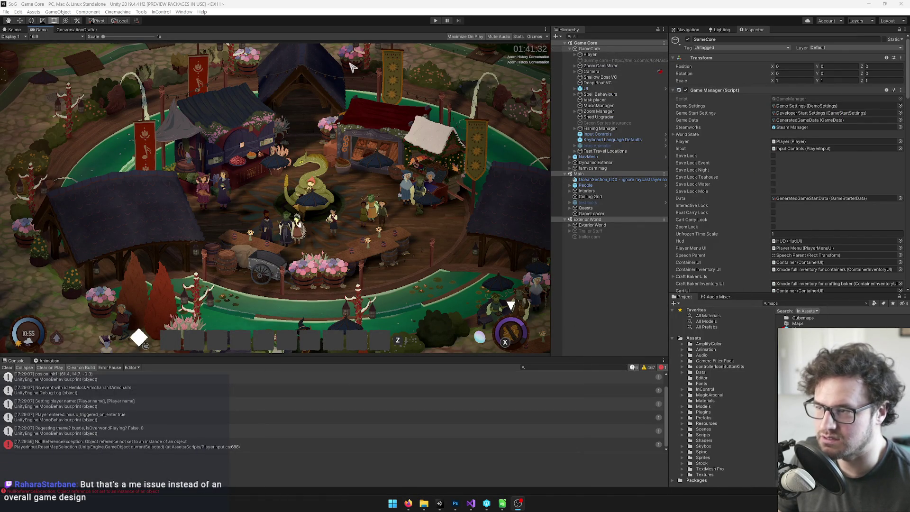
left_click(436, 21)
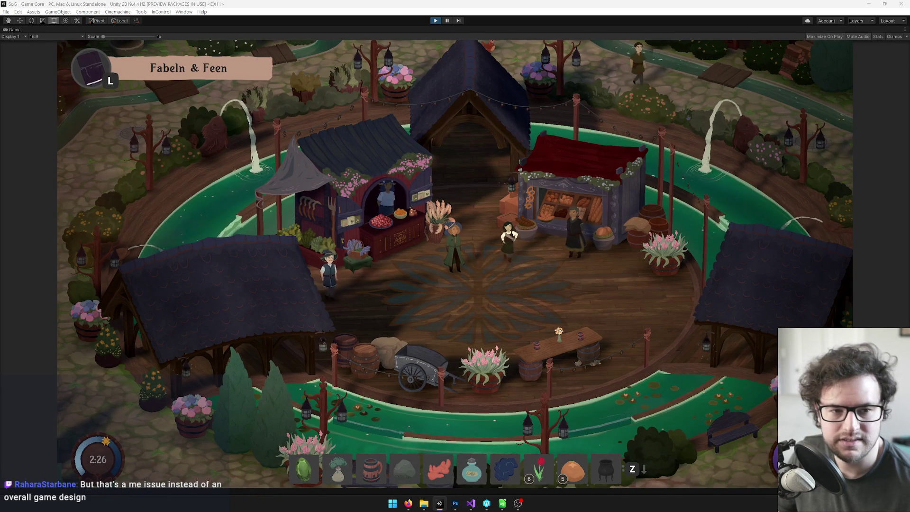
Walk the player right across the market square and back left.
key("s+d")
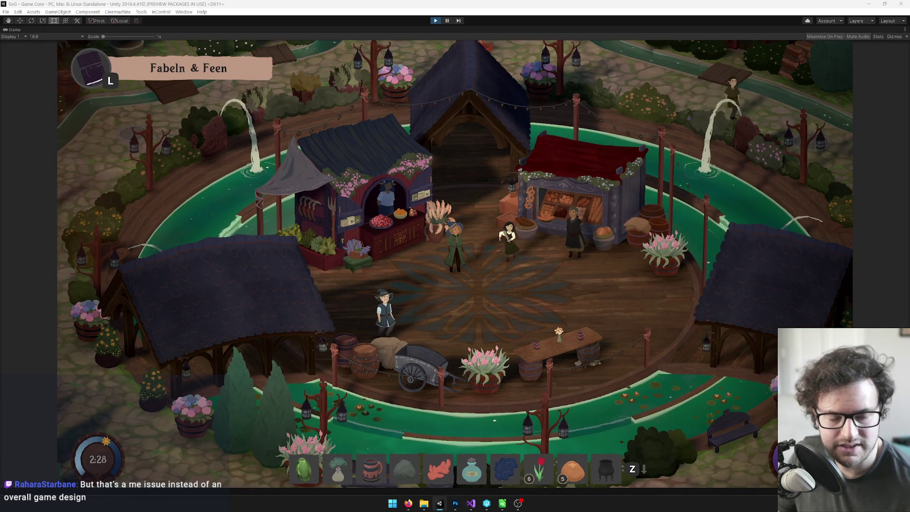
key("d")
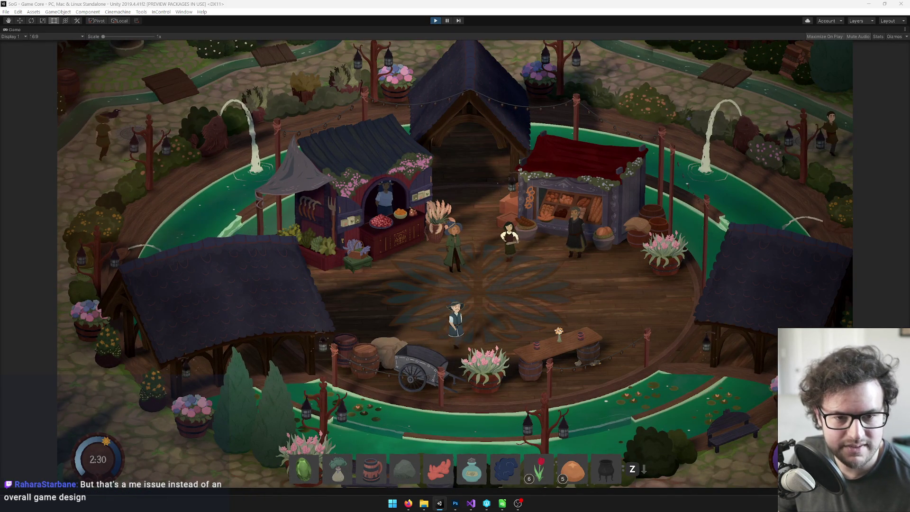
key("d")
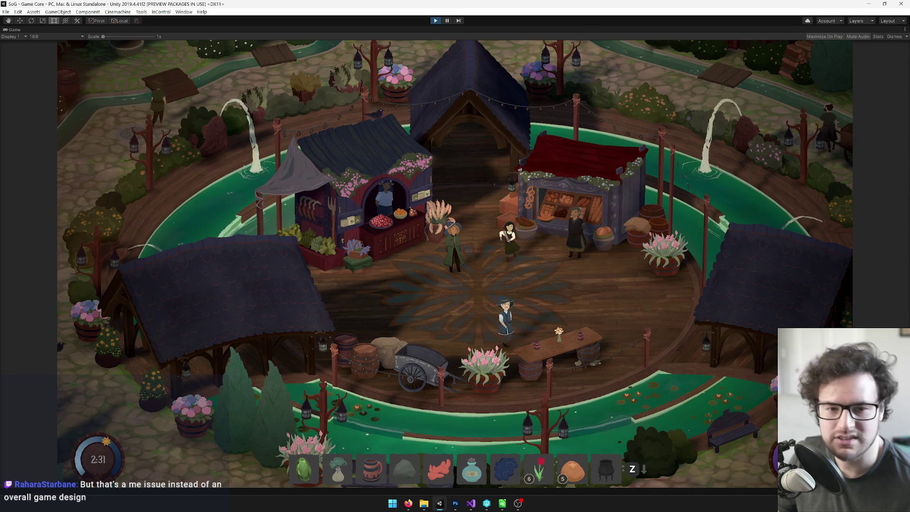
key("d")
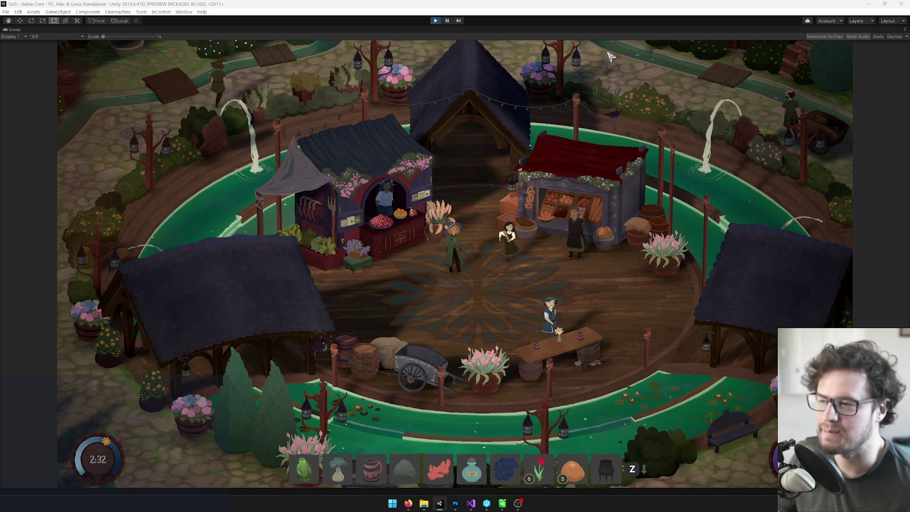
scroll(465, 269, "up", 2)
key("a")
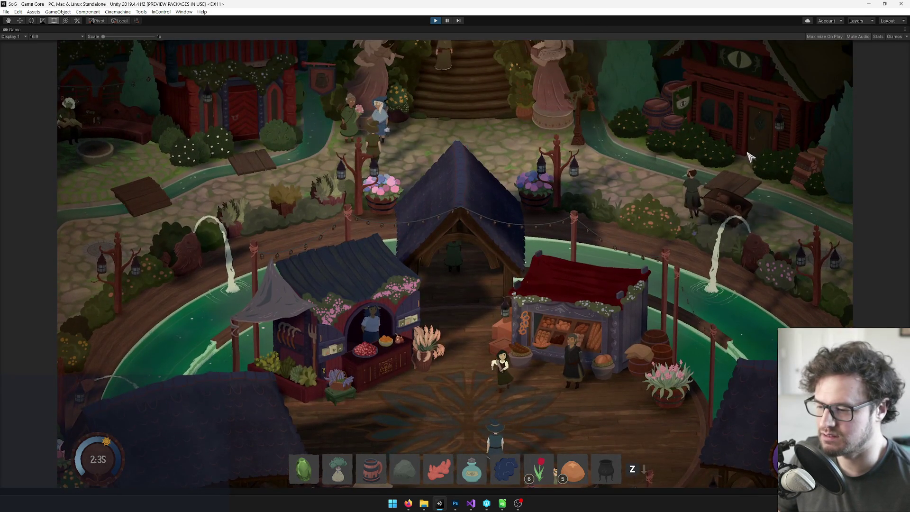
Open the inventory, then close it and bring up the pause menu.
key("i")
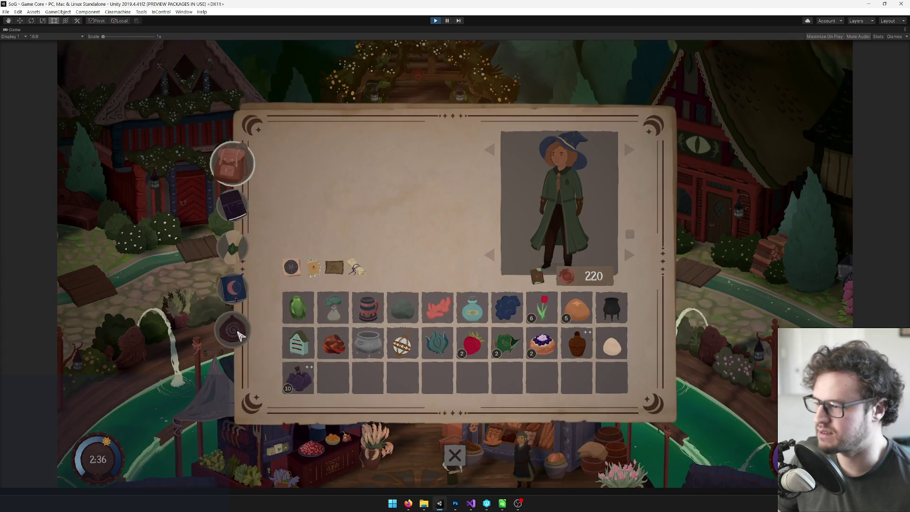
key("Escape")
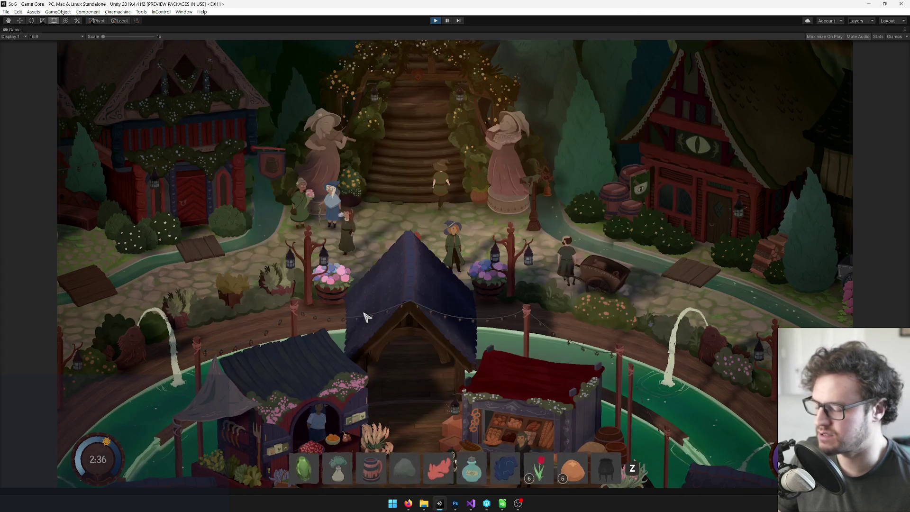
key("Escape")
In the options' language settings, set the keyboard layout to Español.
left_click(467, 268)
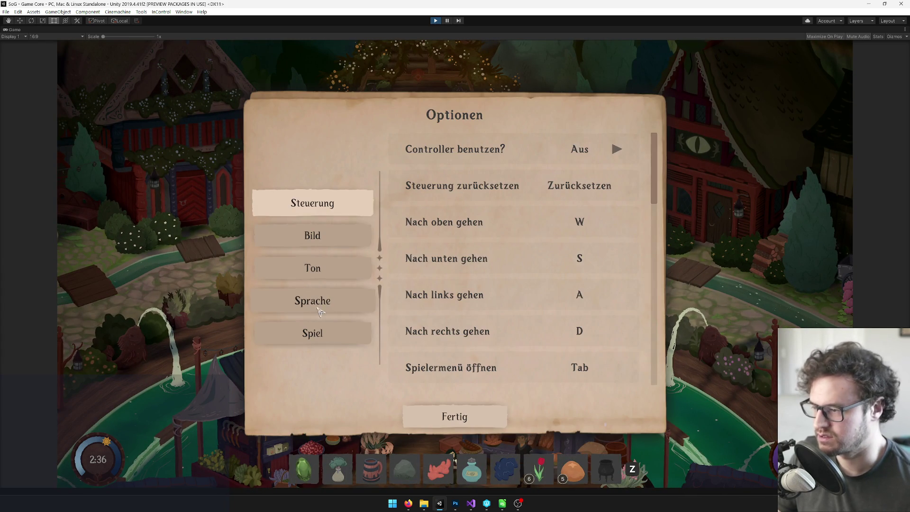
left_click(320, 306)
left_click(618, 149)
left_click(617, 150)
left_click(617, 149)
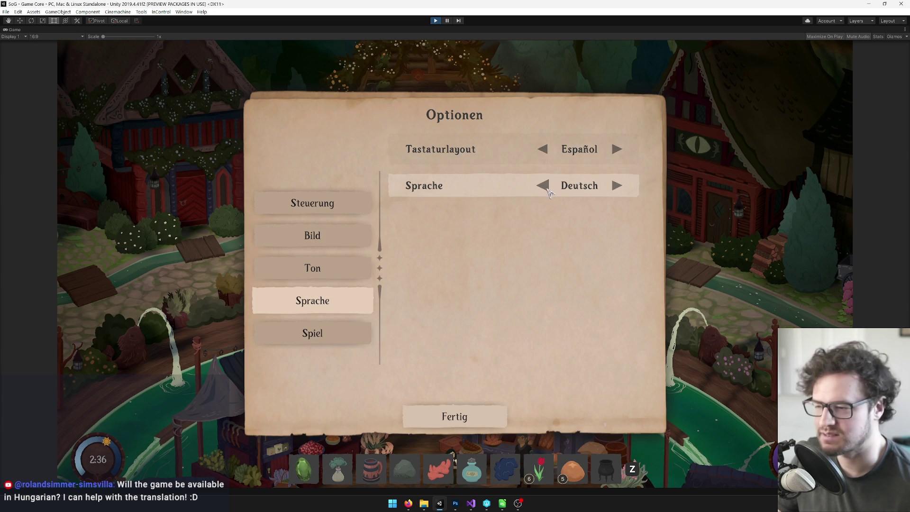
Change the game language to Español and confirm with Listo.
left_click(616, 186)
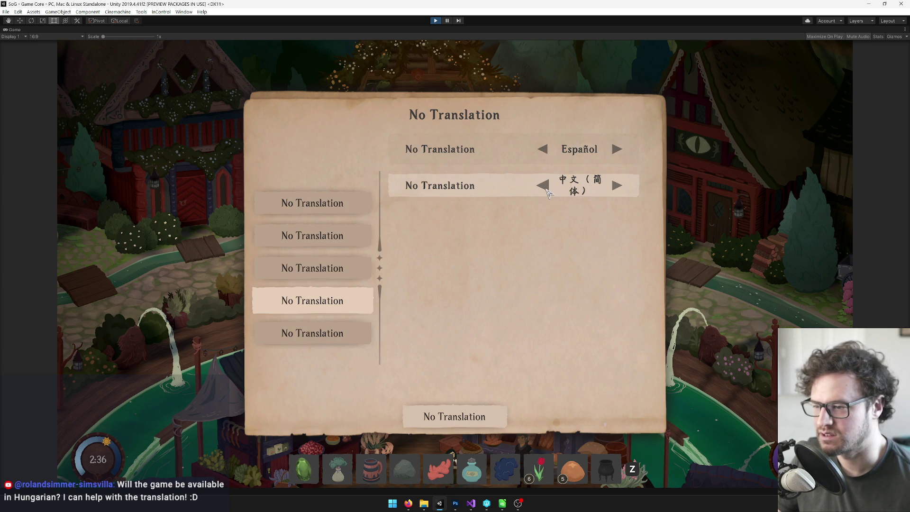
left_click(623, 189)
left_click(624, 189)
left_click(552, 187)
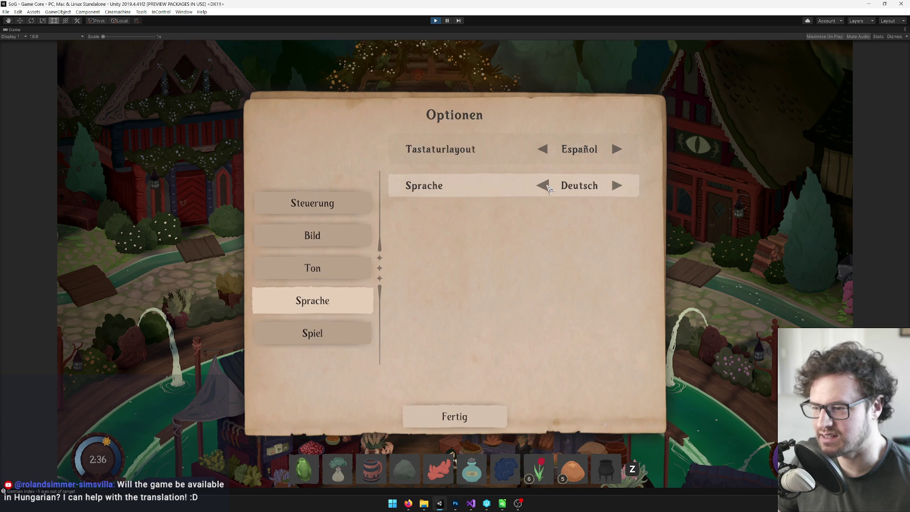
left_click(619, 190)
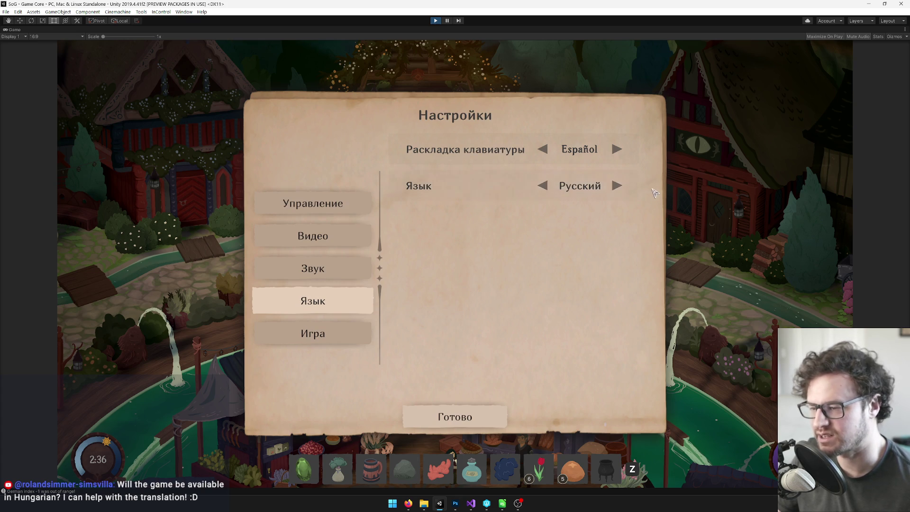
left_click(619, 190)
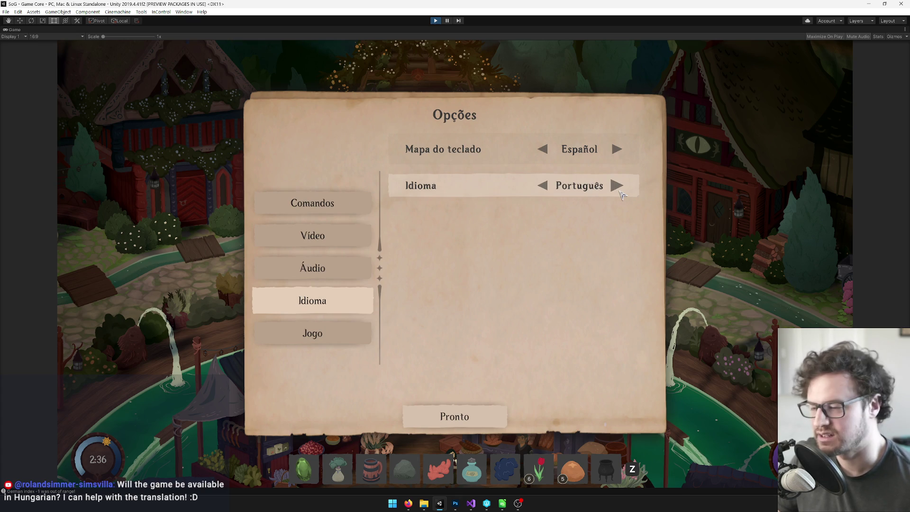
left_click(619, 190)
left_click(454, 416)
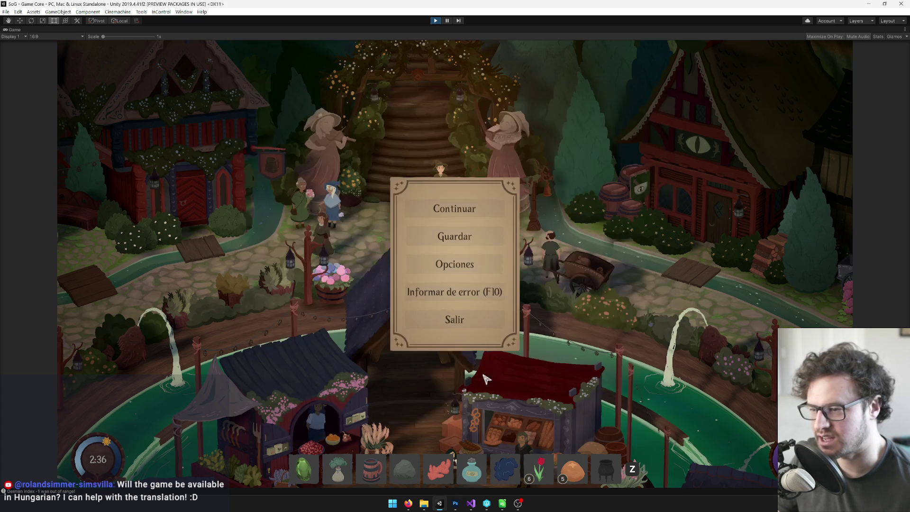
Resume play and open the inventory, checking the journal page along the way.
left_click(453, 209)
key("i")
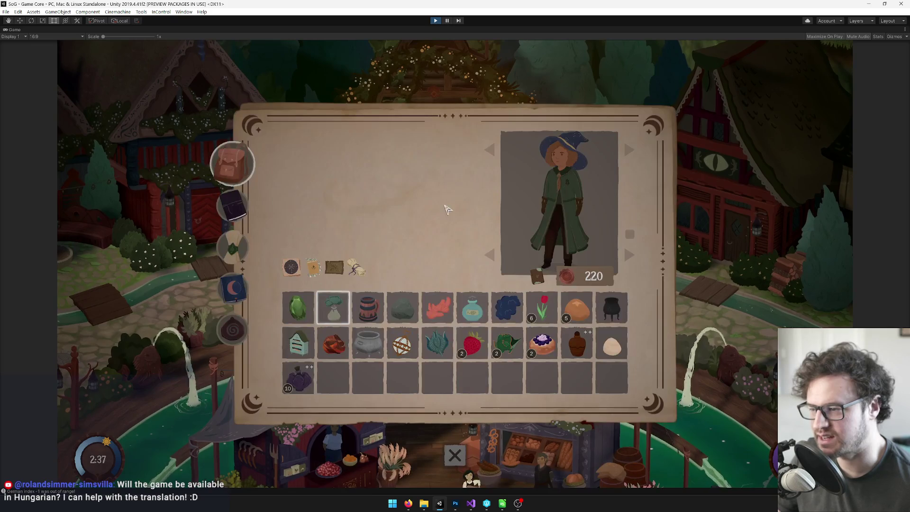
left_click(229, 205)
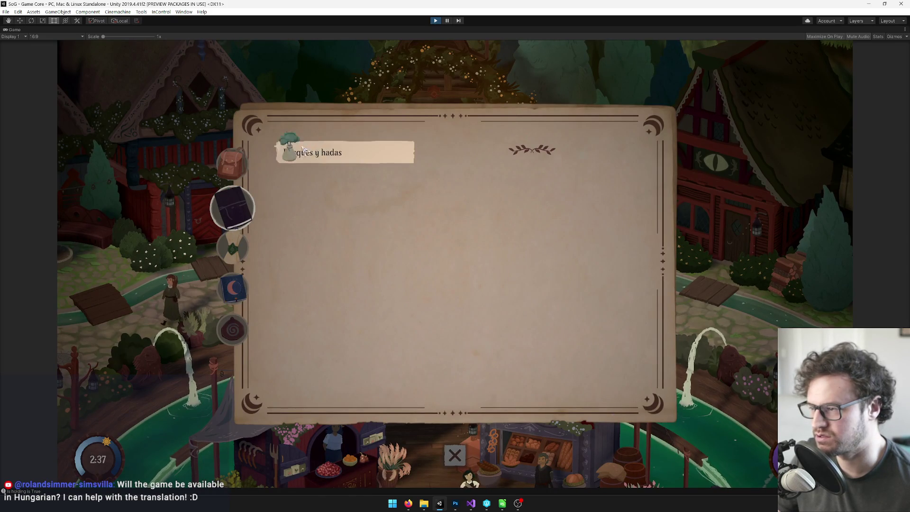
left_click(232, 164)
key("i")
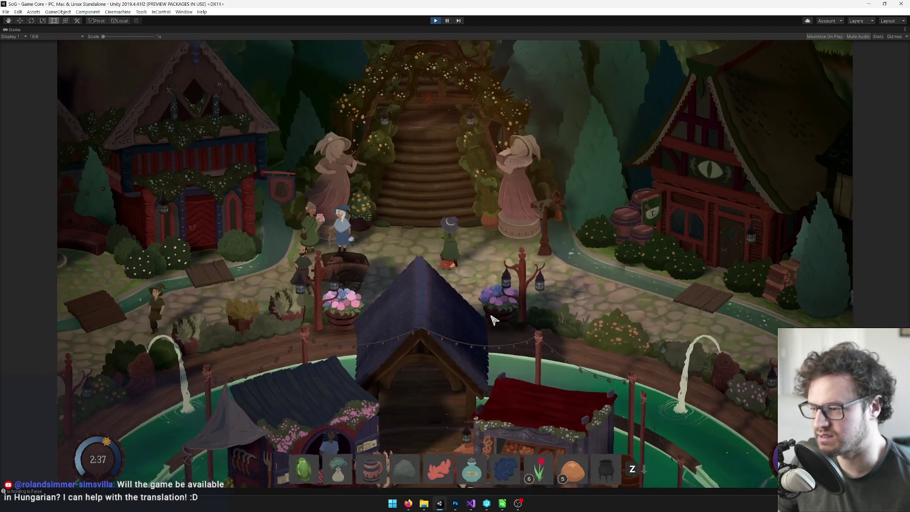
key("i")
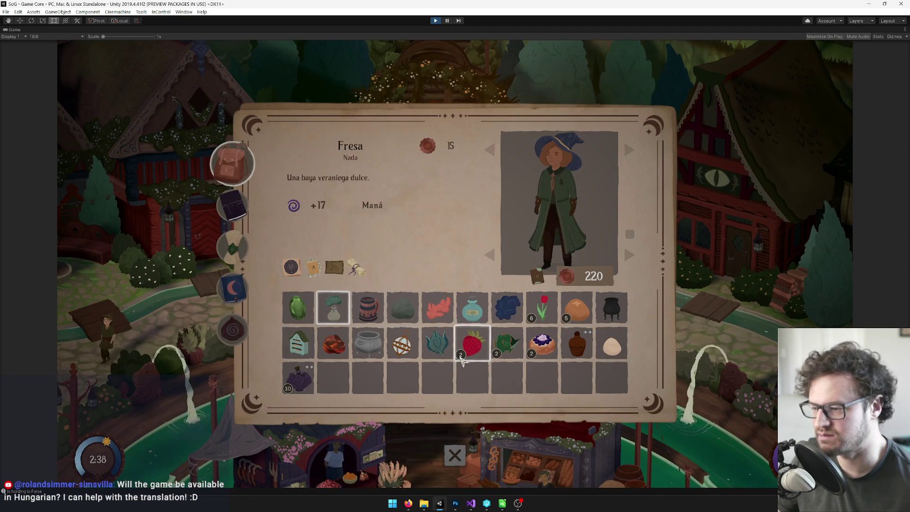
Open the Canción del arado flute sheet from the song list, then stop play mode.
left_click(232, 288)
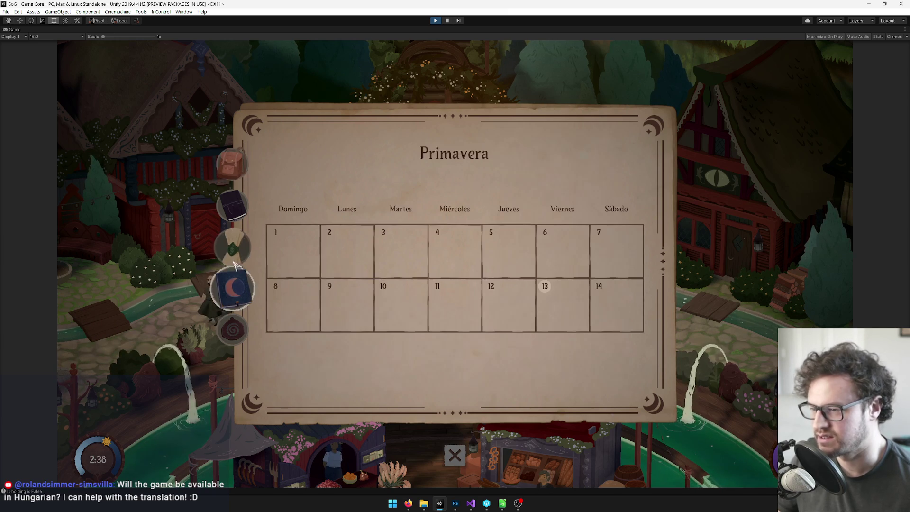
left_click(231, 246)
left_click(237, 209)
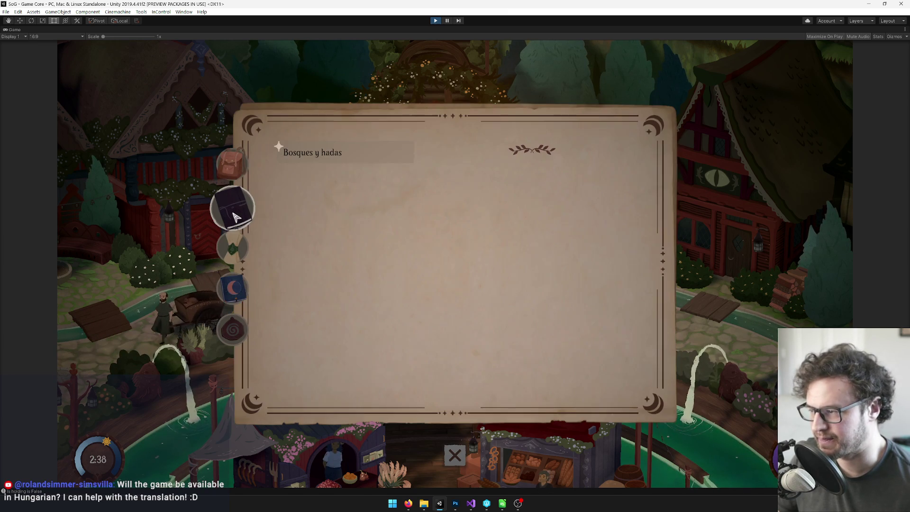
left_click(237, 286)
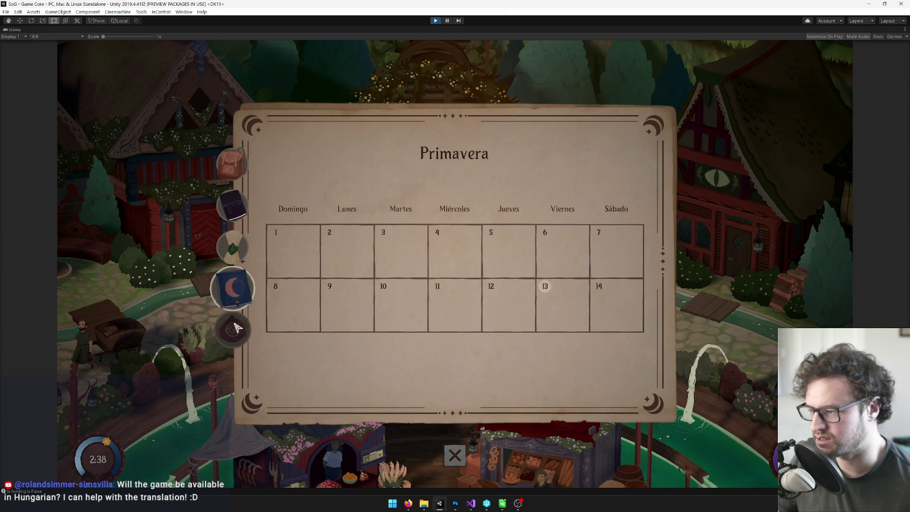
left_click(232, 329)
left_click(241, 246)
left_click(335, 152)
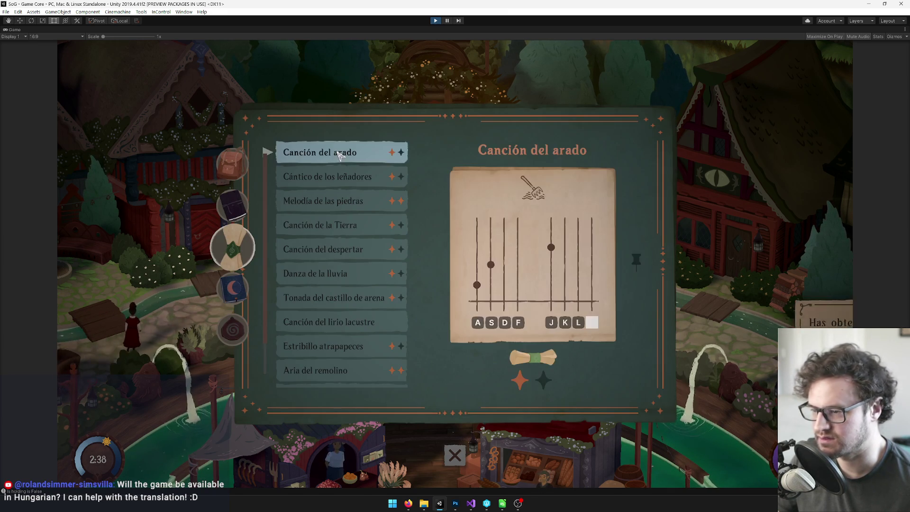
mouse_move(592, 324)
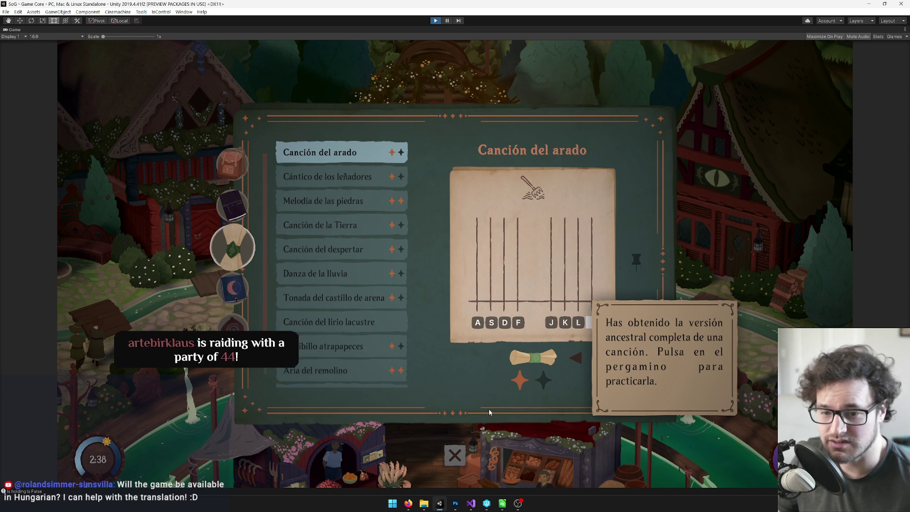
mouse_move(408, 503)
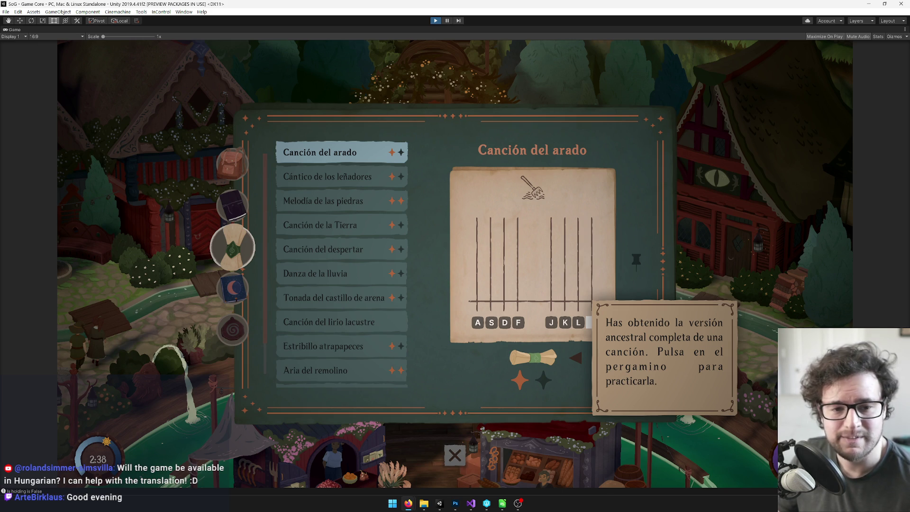
key("ctrl+p")
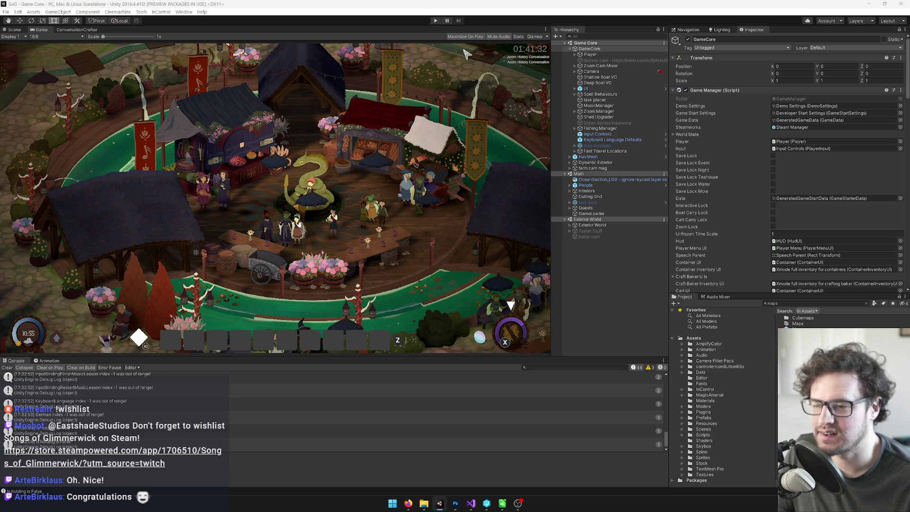
Search the project for 'keyb' and open the Keyboard Language Defaults prefab.
left_click(815, 304)
type("key")
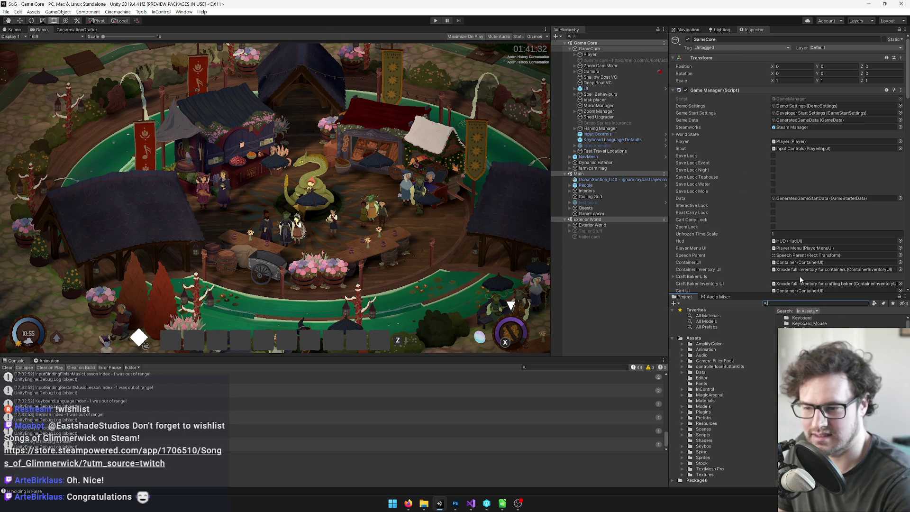
type("bo")
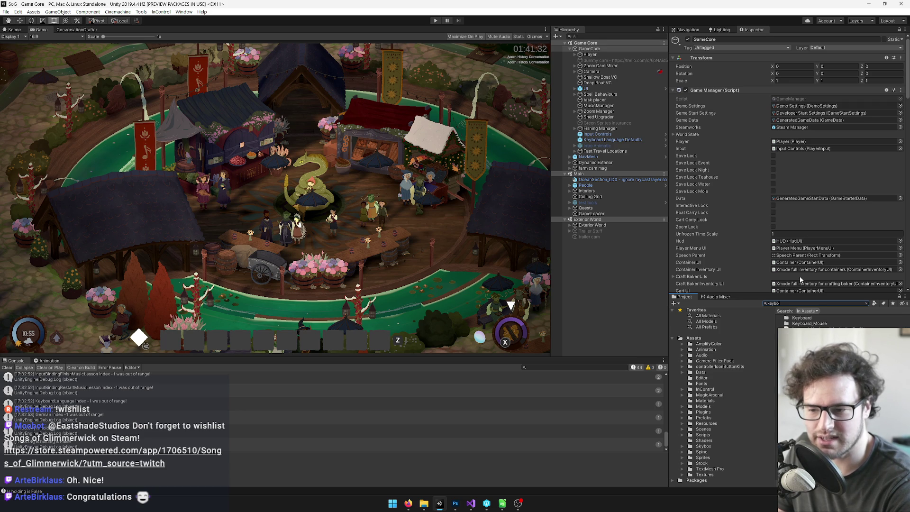
left_click(806, 341)
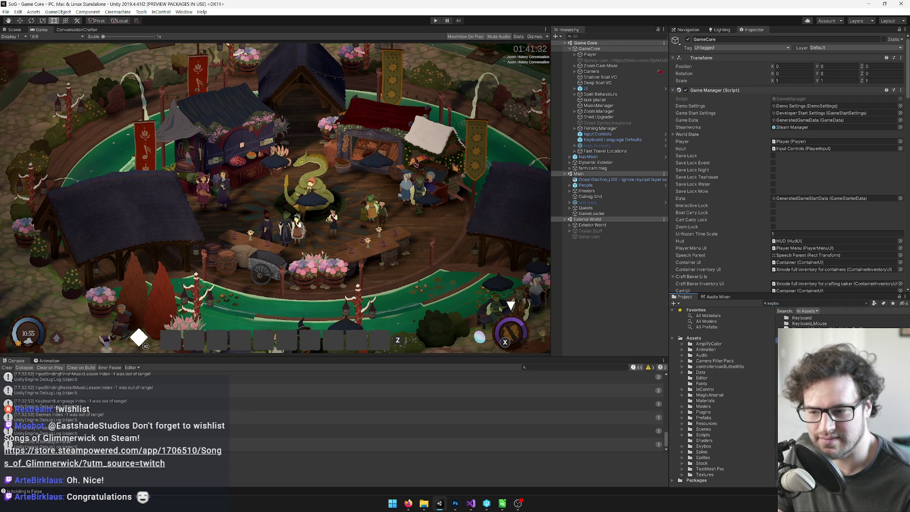
left_click(805, 367)
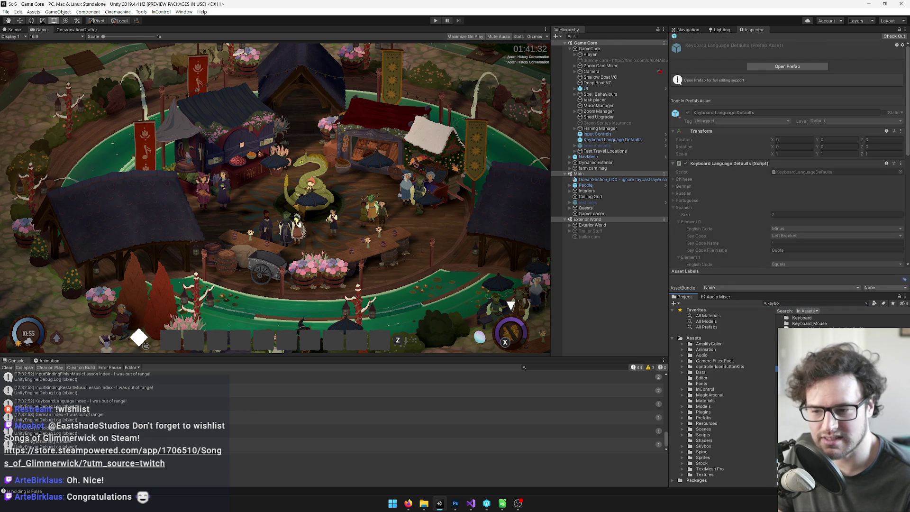
left_click(770, 66)
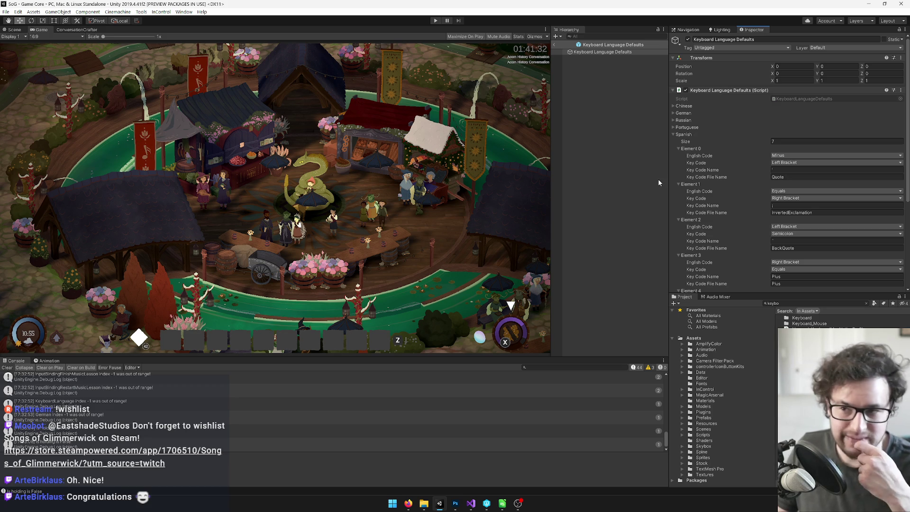
Review the Spanish Key Code Name entries in the Inspector, then start play mode.
scroll(708, 155, "down", 3)
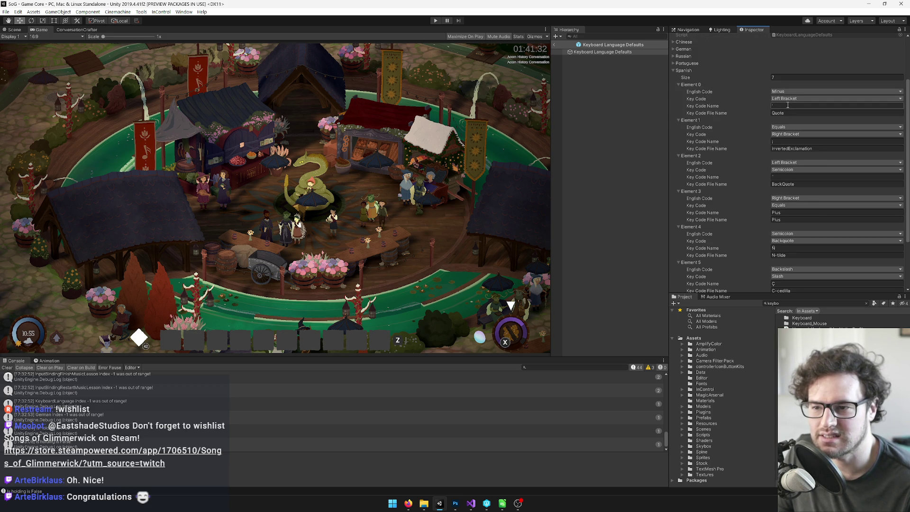
left_click(791, 141)
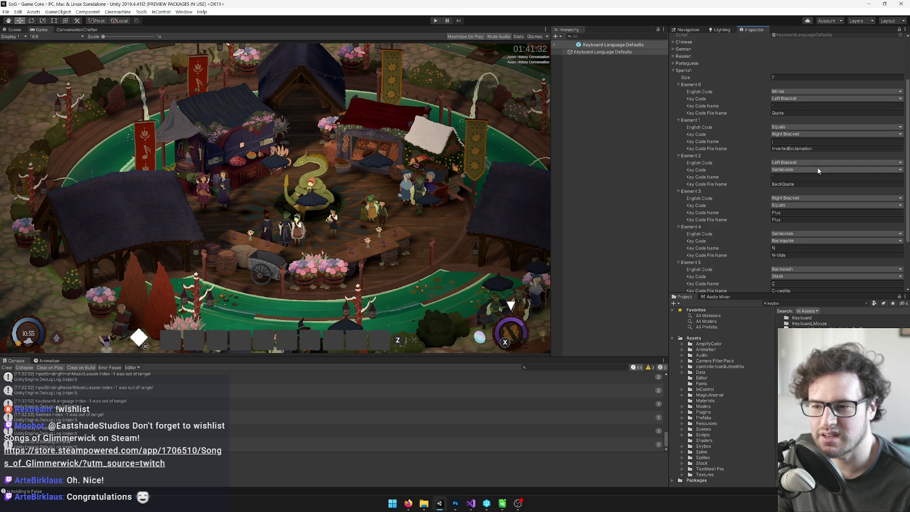
scroll(711, 213, "down", 3)
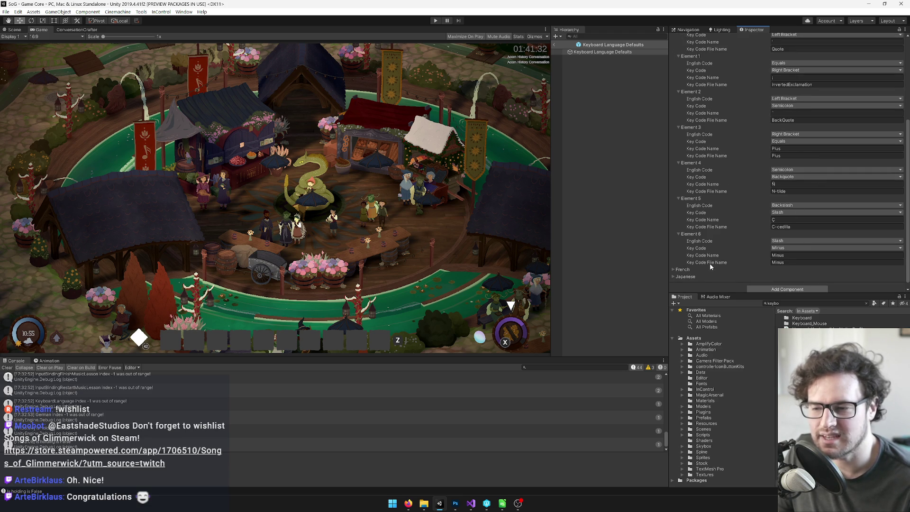
scroll(806, 219, "up", 3)
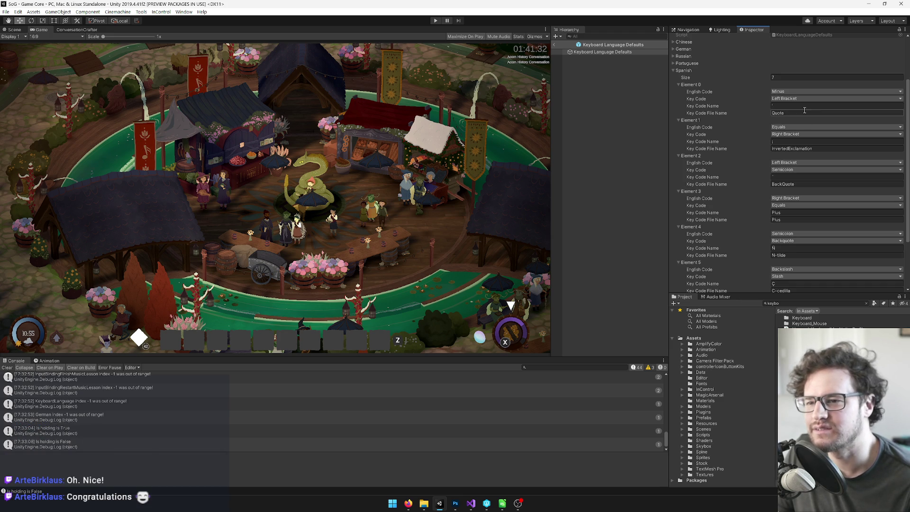
scroll(500, 449, "up", 10)
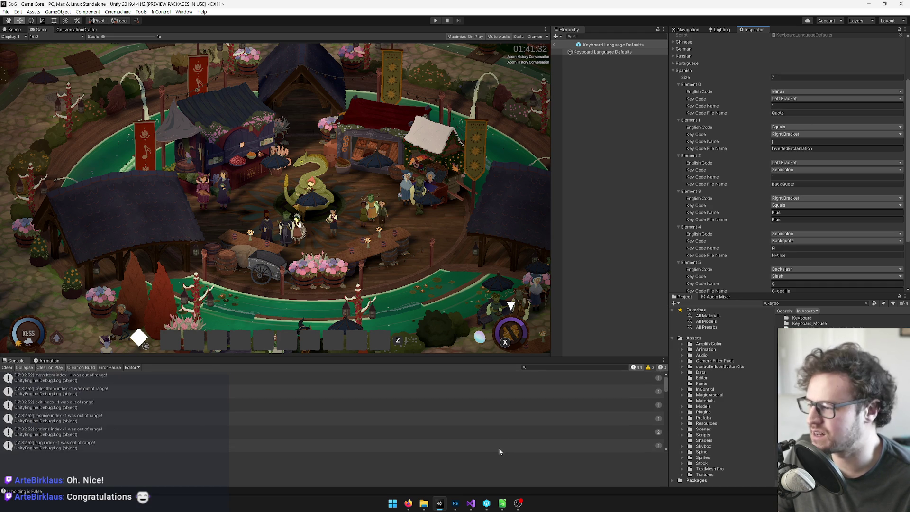
scroll(498, 445, "down", 10)
scroll(795, 239, "down", 5)
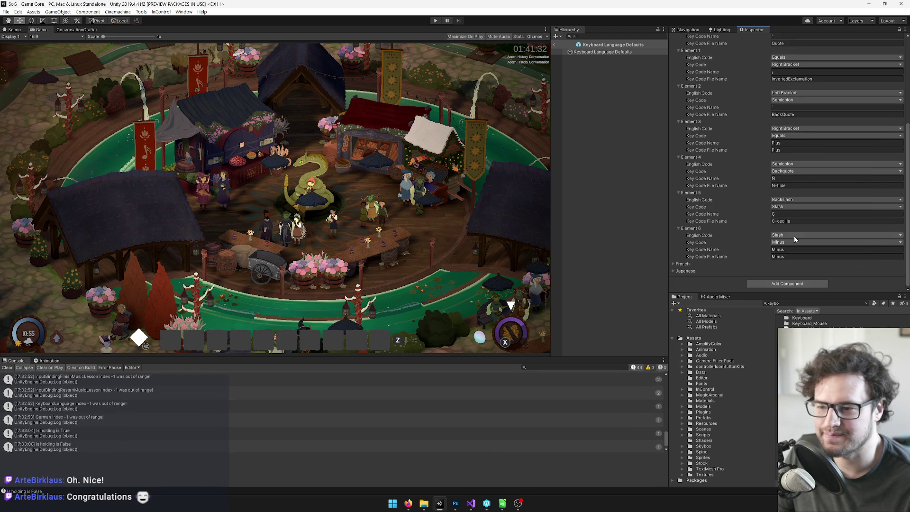
scroll(750, 227, "up", 5)
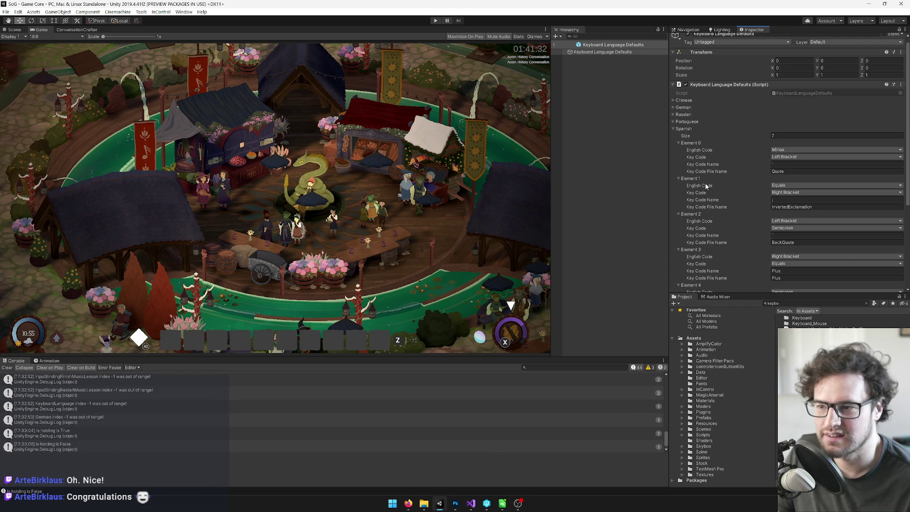
left_click(435, 21)
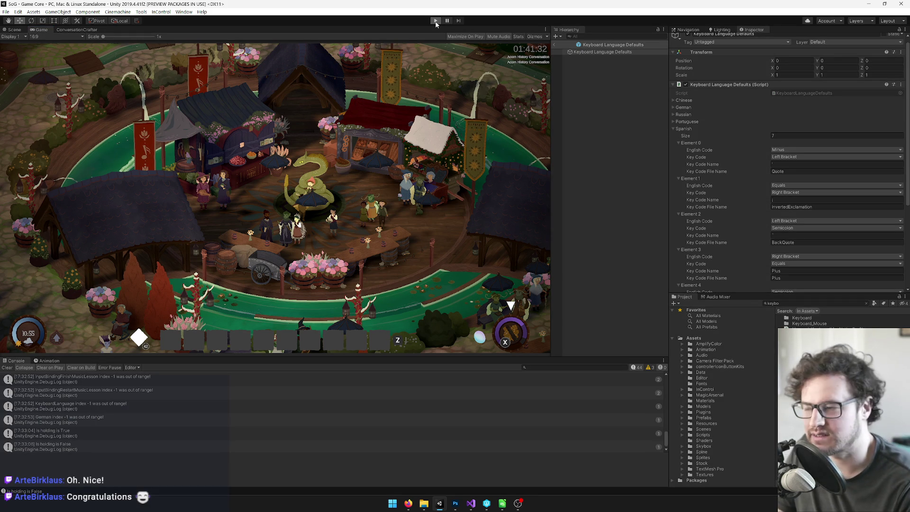
left_click(435, 21)
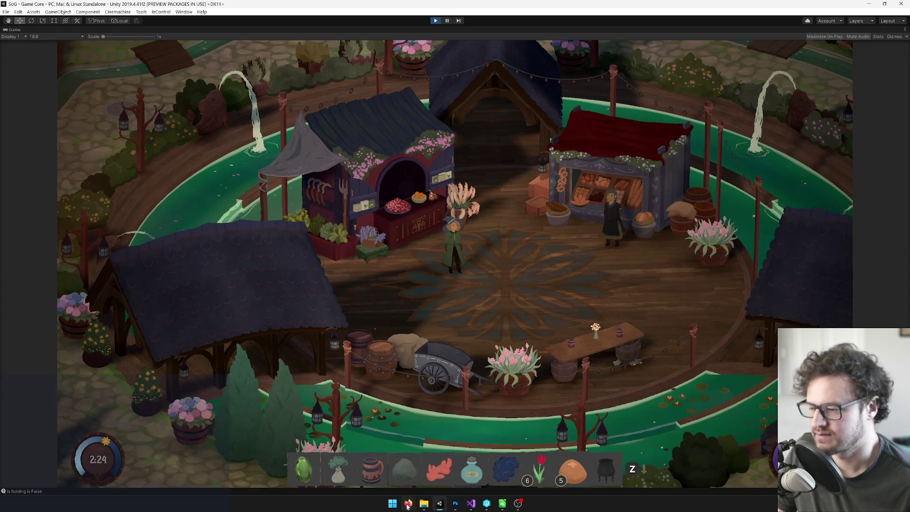
Glance at the Spanish bug report sheet, then return to the running game.
mouse_move(408, 503)
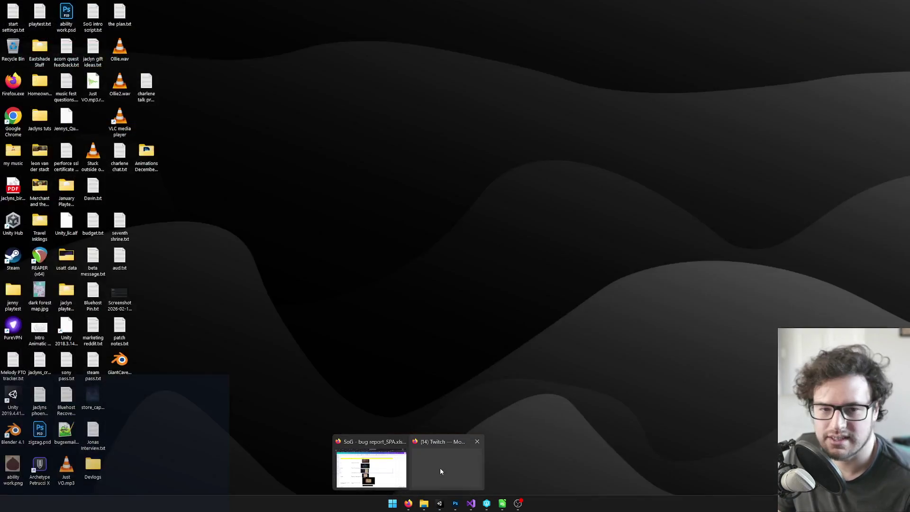
left_click(369, 469)
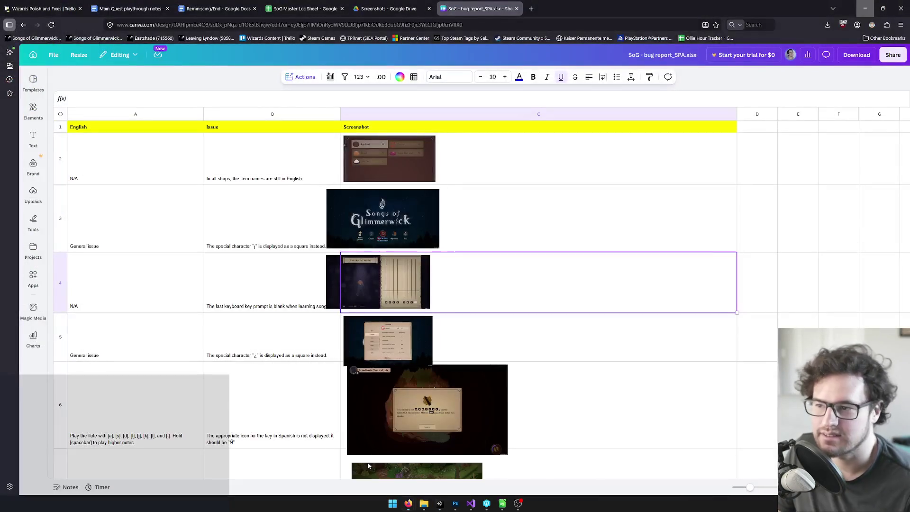
left_click(408, 503)
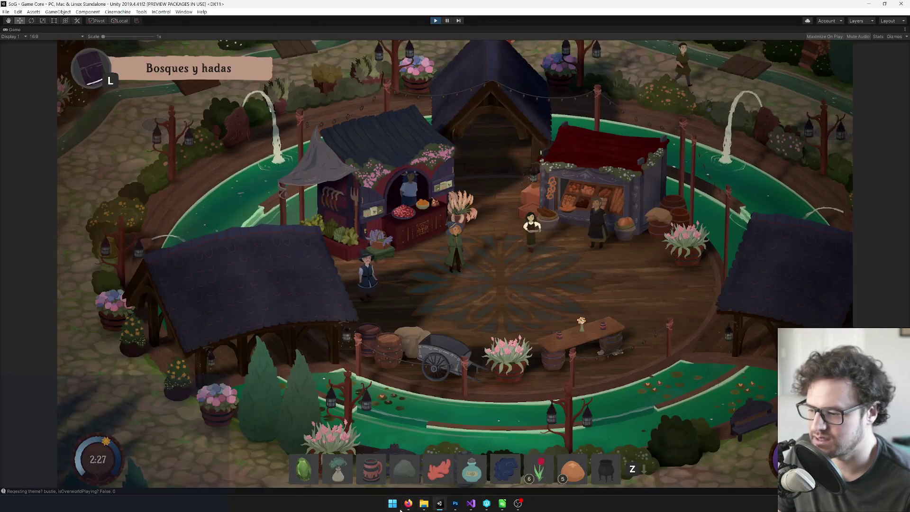
From the inventory's songs page, start practising Canción del arado on the flute.
mouse_move(408, 503)
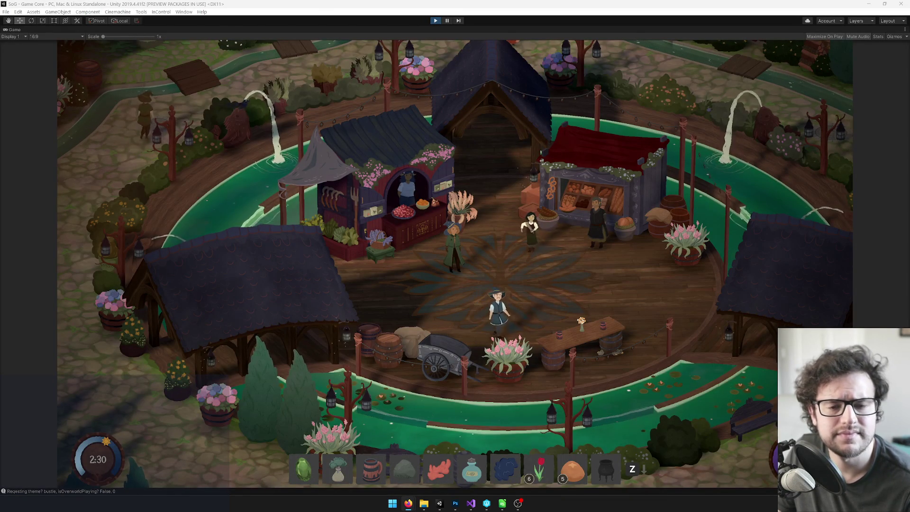
left_click(484, 285)
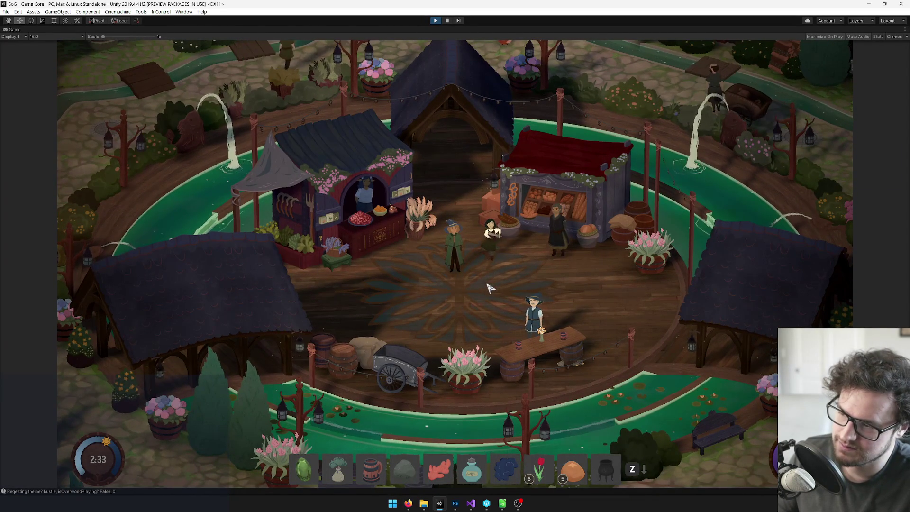
key("Tab")
left_click(233, 246)
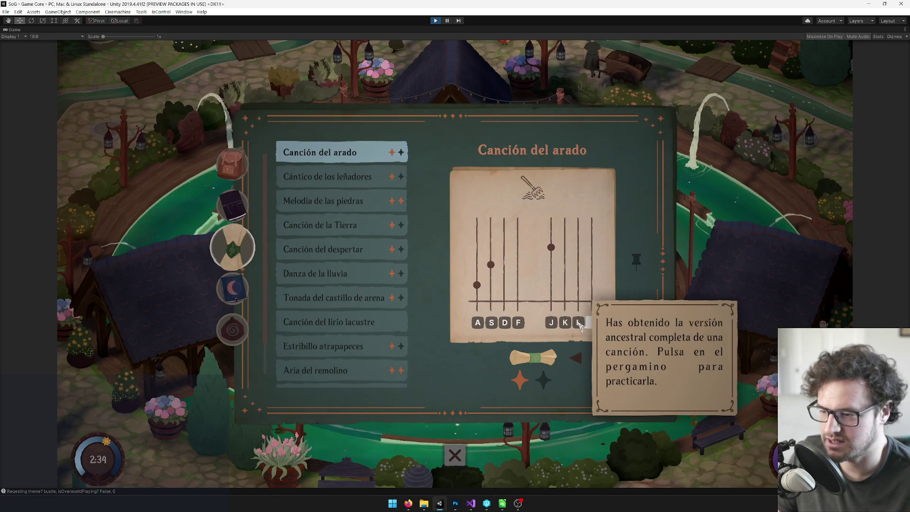
left_click(531, 360)
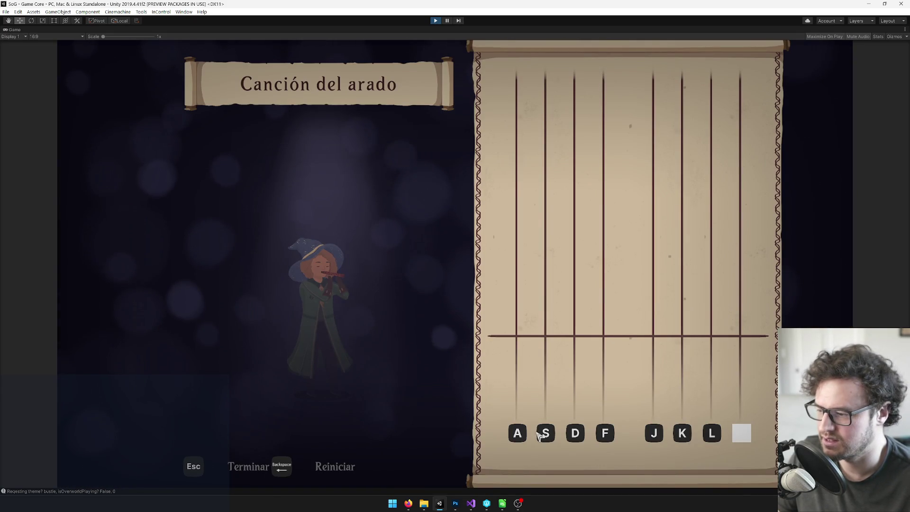
Restore the full editor layout, leave prefab editing and show the Scene view.
left_click(448, 21)
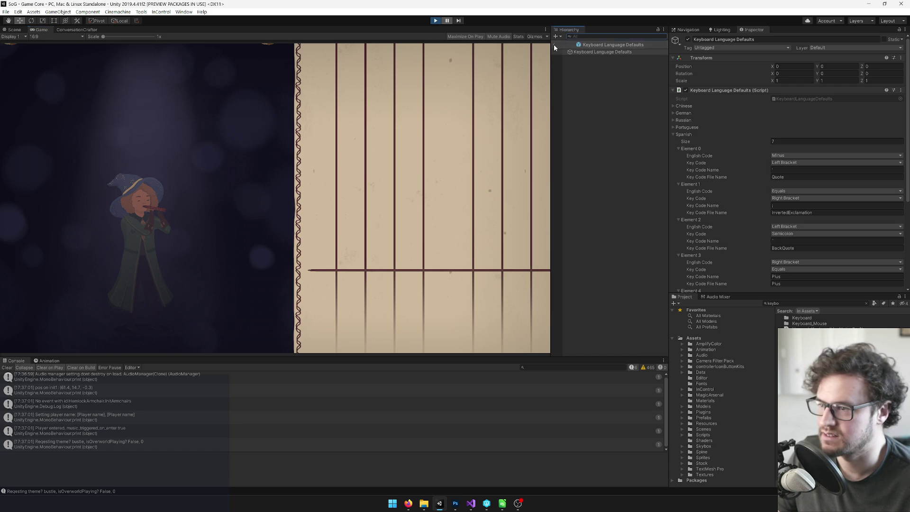
left_click(555, 46)
left_click(14, 30)
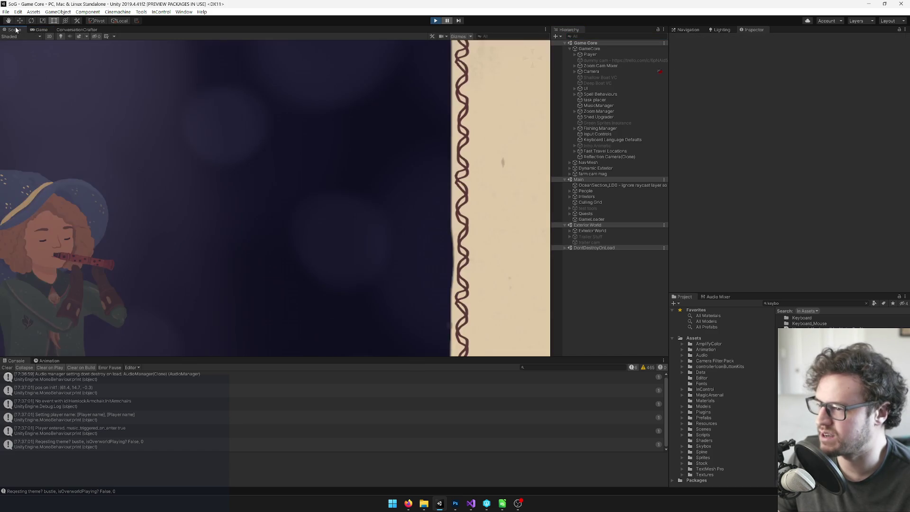
Pan to the practice scroll and select the blank white key square.
mouse_move(427, 215)
left_mouse_down()
mouse_move(332, 195)
mouse_move(329, 48)
left_mouse_up()
scroll(414, 258, "up", 3)
left_click(349, 259)
scroll(349, 259, "up", 2)
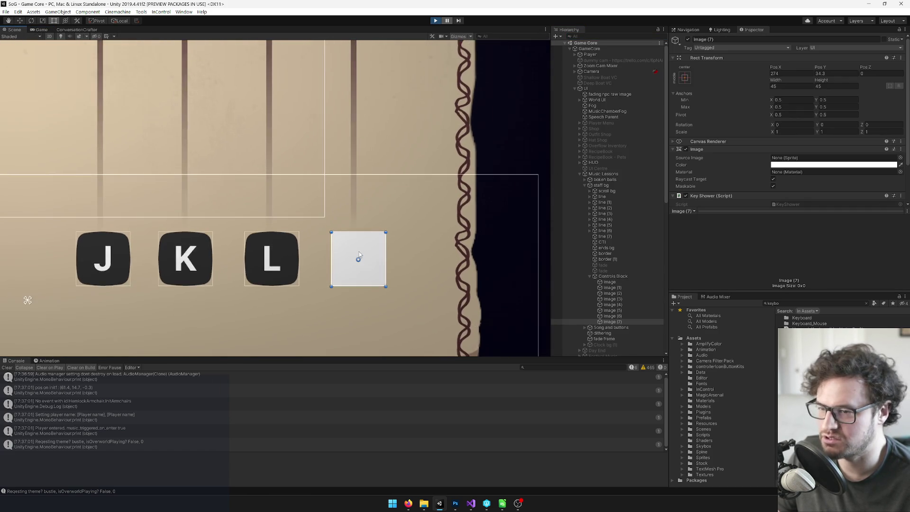
scroll(359, 255, "up", 3)
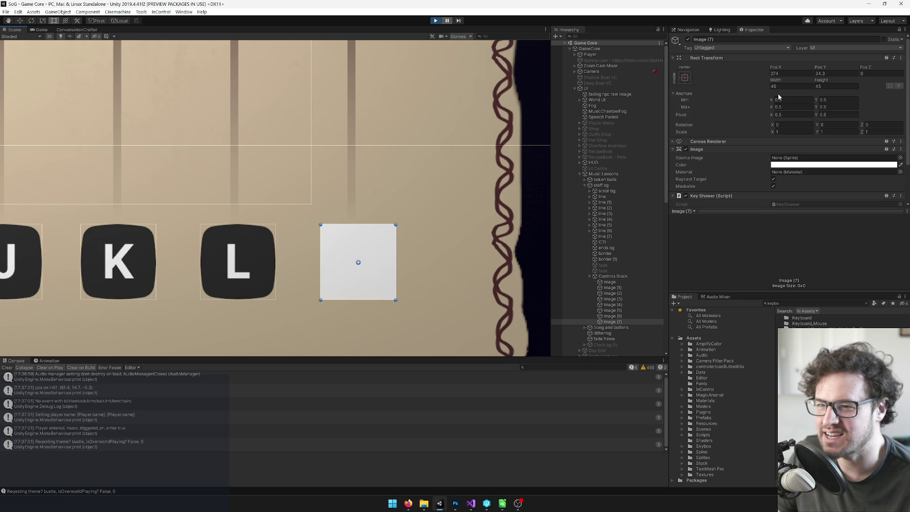
scroll(778, 93, "down", 3)
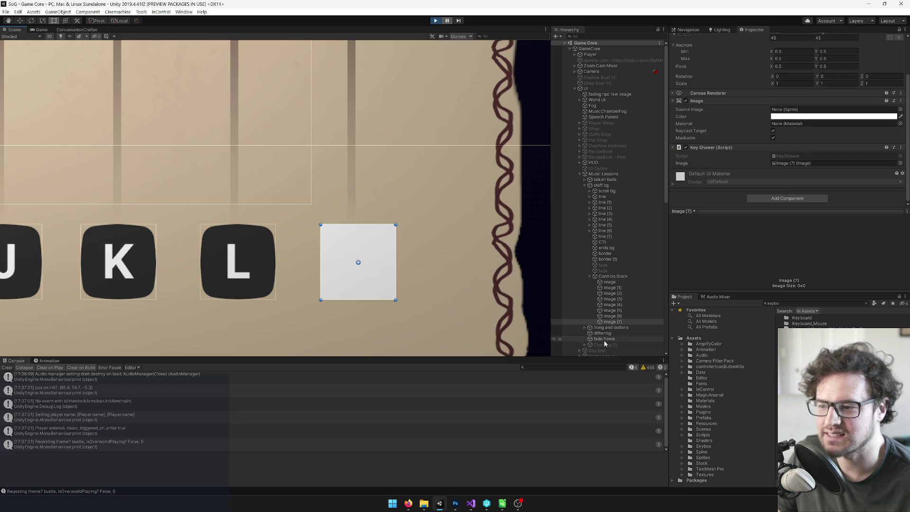
Compare Image (7) and Image (6), then open their KeyShower script.
left_click(614, 316)
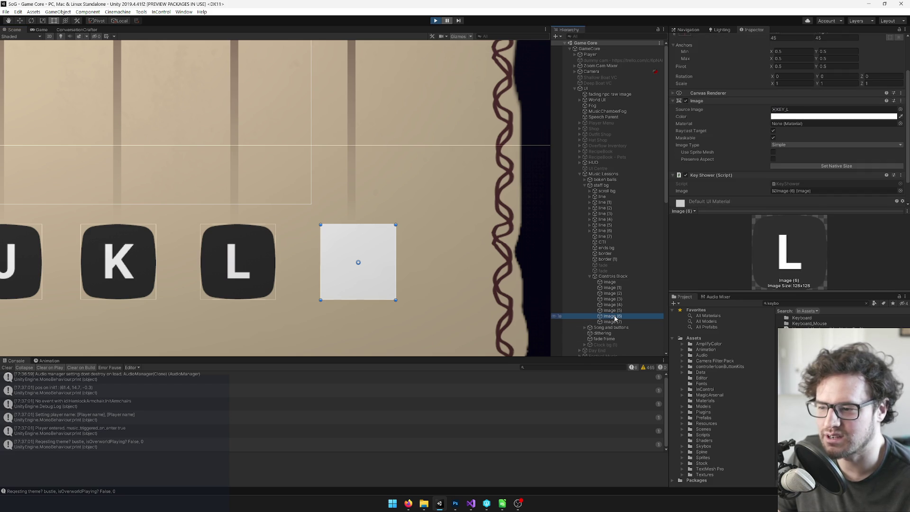
left_click(613, 322)
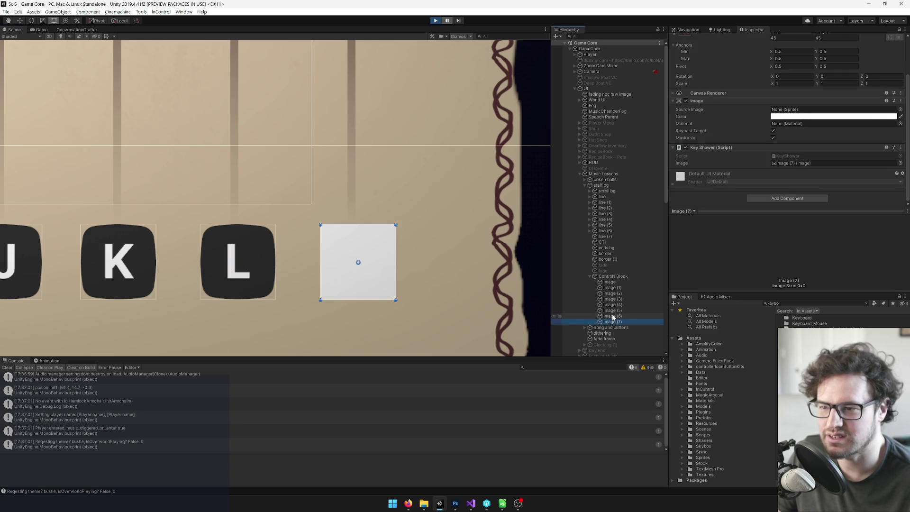
left_click(613, 317)
left_click(613, 321)
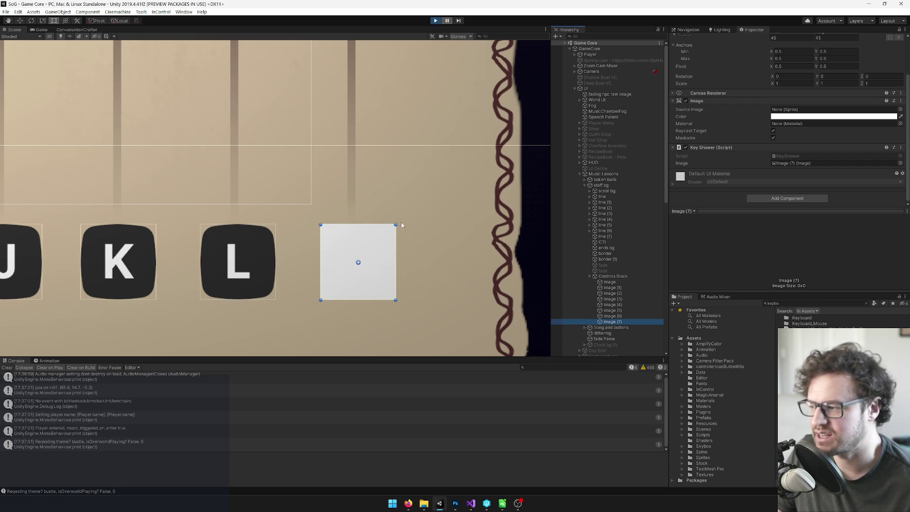
left_click_drag(401, 223, 395, 172)
scroll(164, 410, "up", 1)
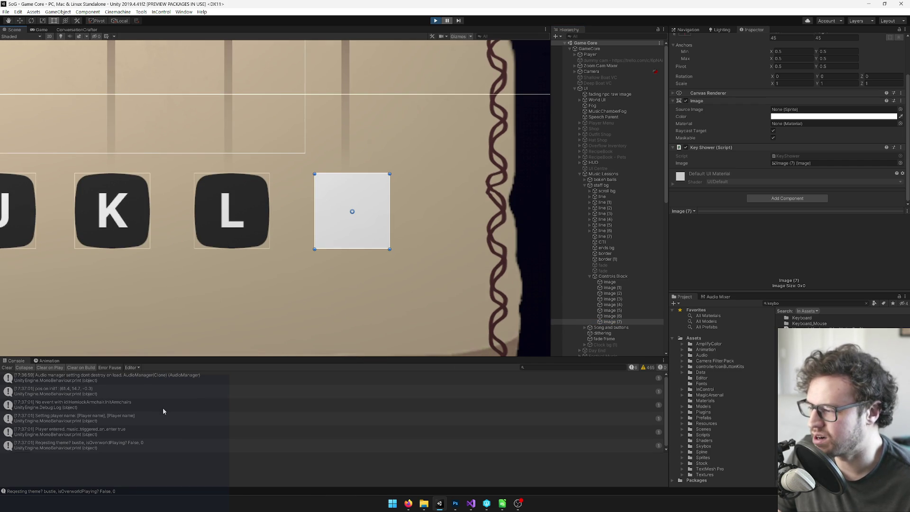
scroll(161, 412, "down", 1)
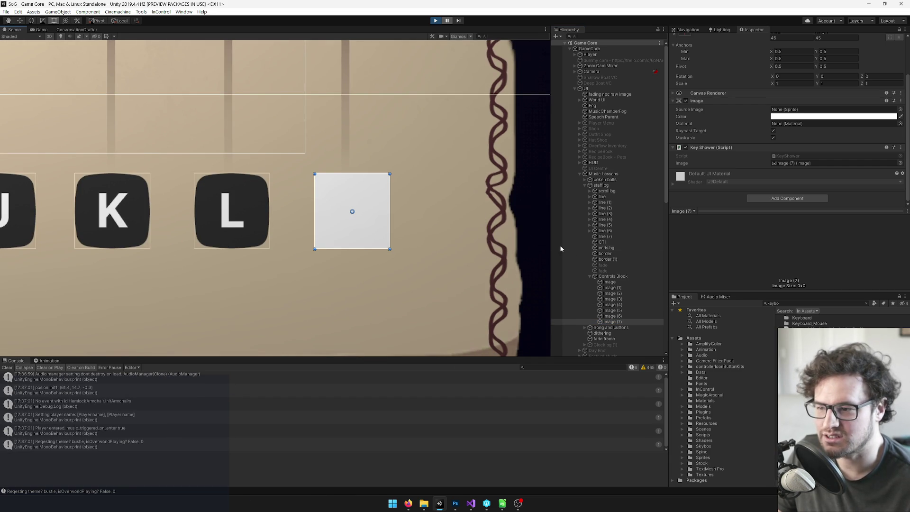
left_click(609, 316)
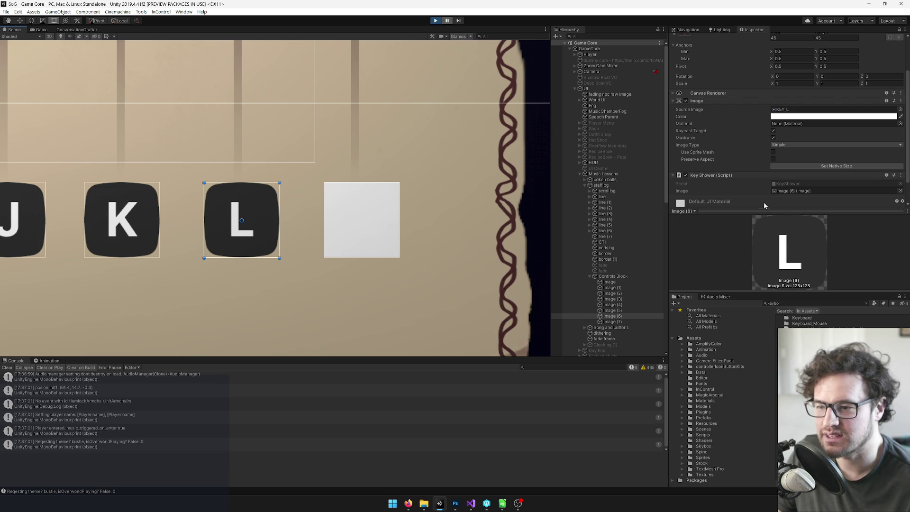
left_click(798, 186)
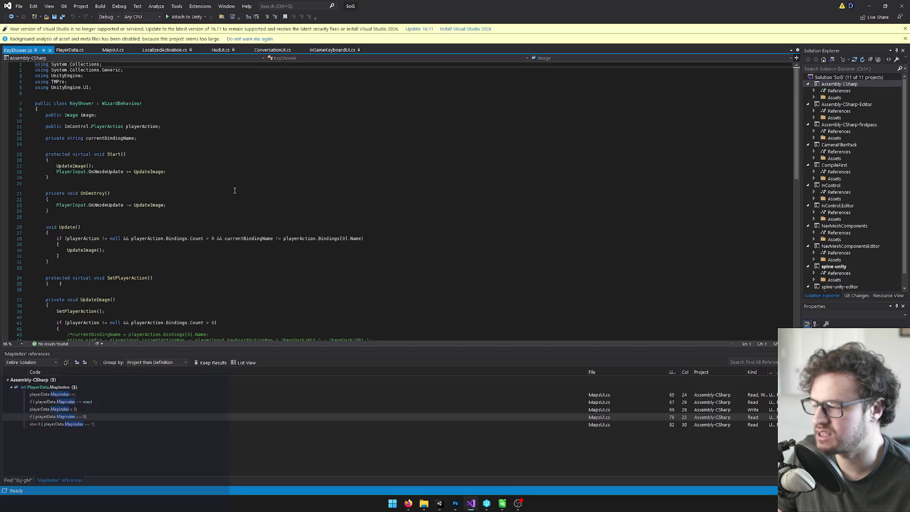
Study KeyShower's sprite-loading line 47 and try deleting just before 'false'.
left_click(209, 166)
scroll(205, 190, "down", 2)
scroll(208, 213, "down", 4)
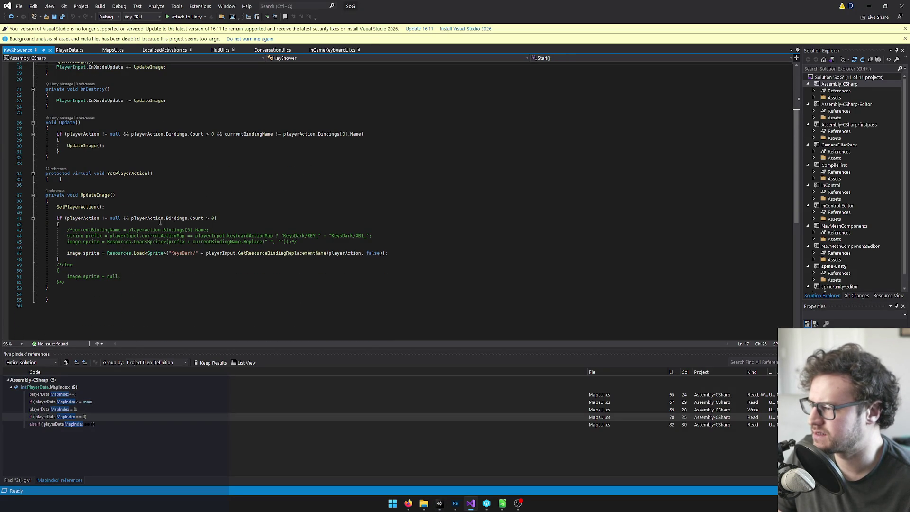
left_click(102, 255)
mouse_move(67, 253)
left_mouse_down()
mouse_move(387, 252)
mouse_move(308, 253)
mouse_move(324, 253)
left_mouse_up()
left_click(334, 252)
left_click(275, 252)
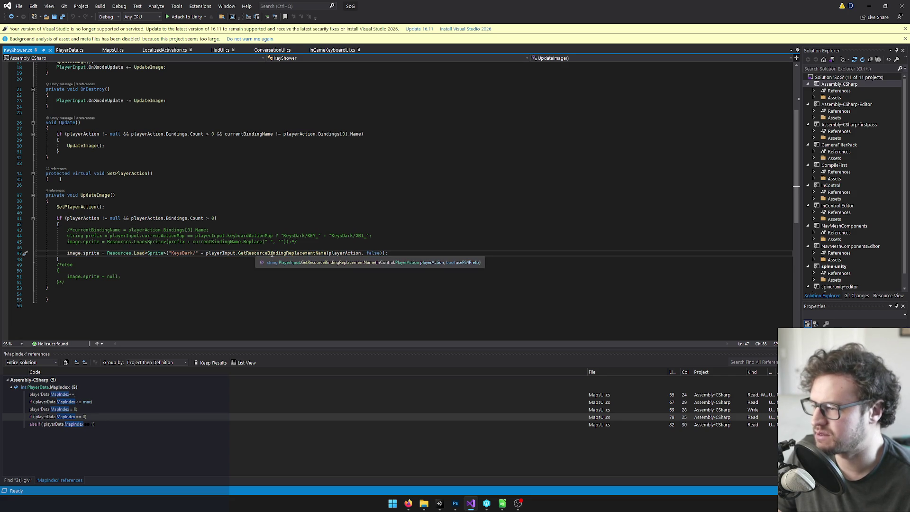
left_click(301, 252)
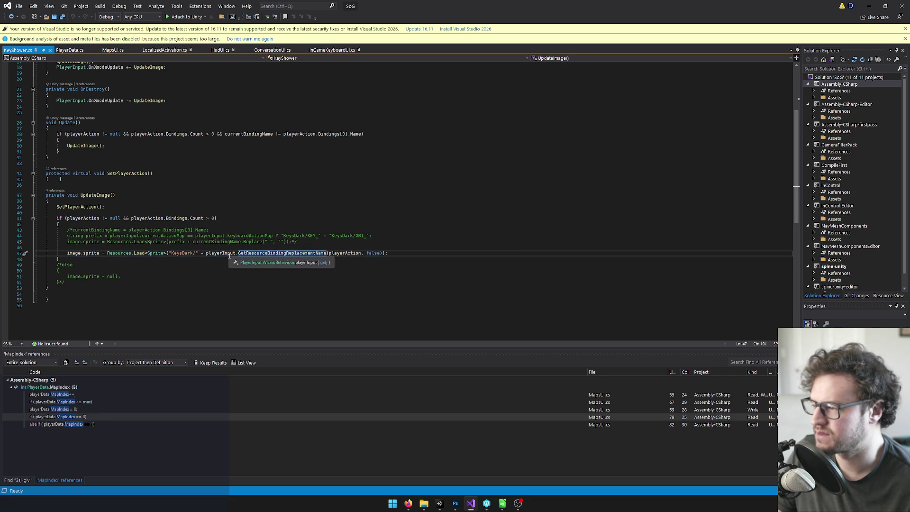
left_click(115, 252)
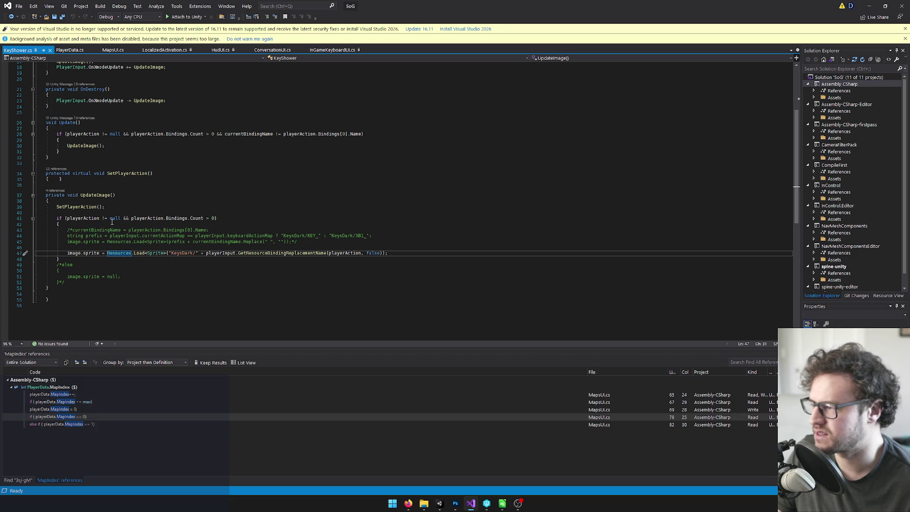
left_click_drag(64, 252, 389, 254)
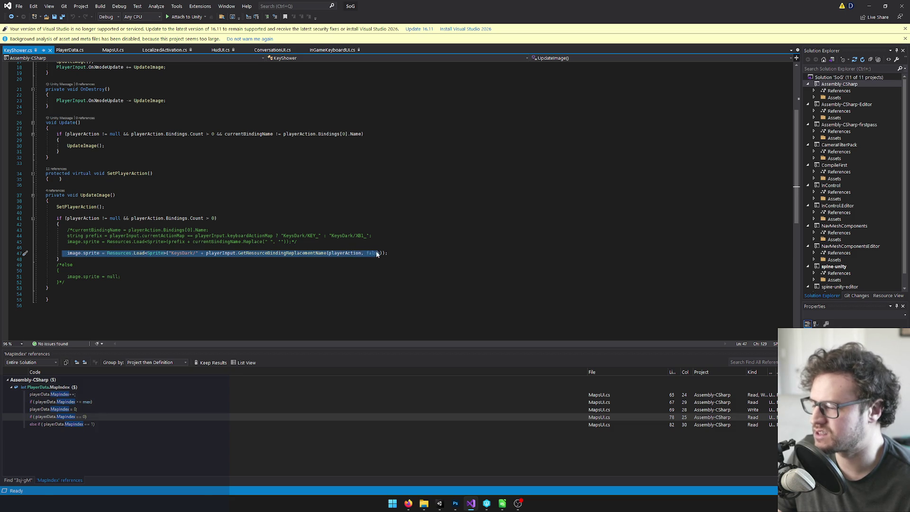
left_click(390, 254)
left_click(368, 254)
key("Delete")
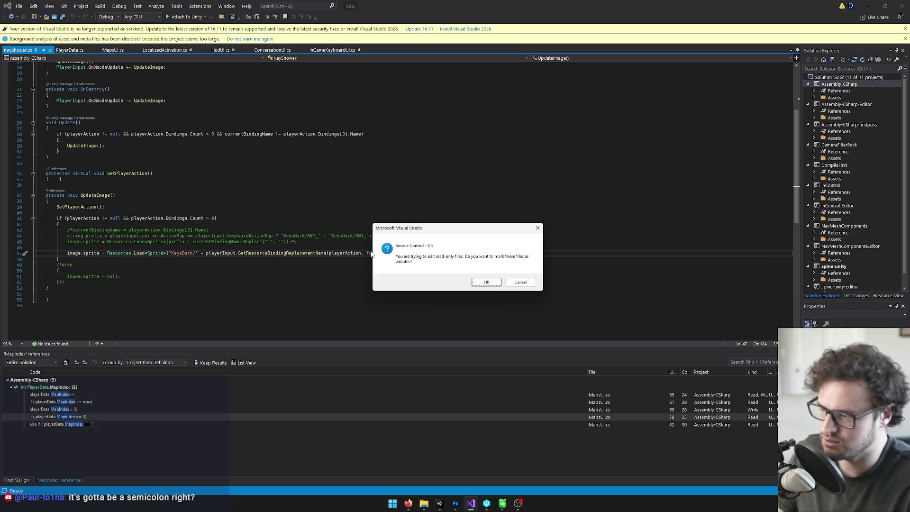
Back in Unity, search the project assets for 'keysho'.
key("alt+Tab")
left_click(810, 303)
type("keysho")
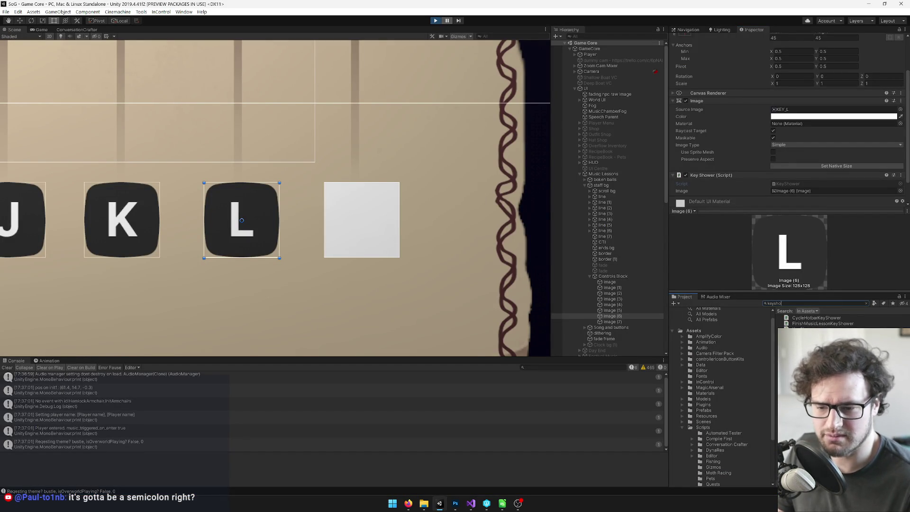
Select the KeyShower result in the Project search to view its script source.
key("alt+Tab")
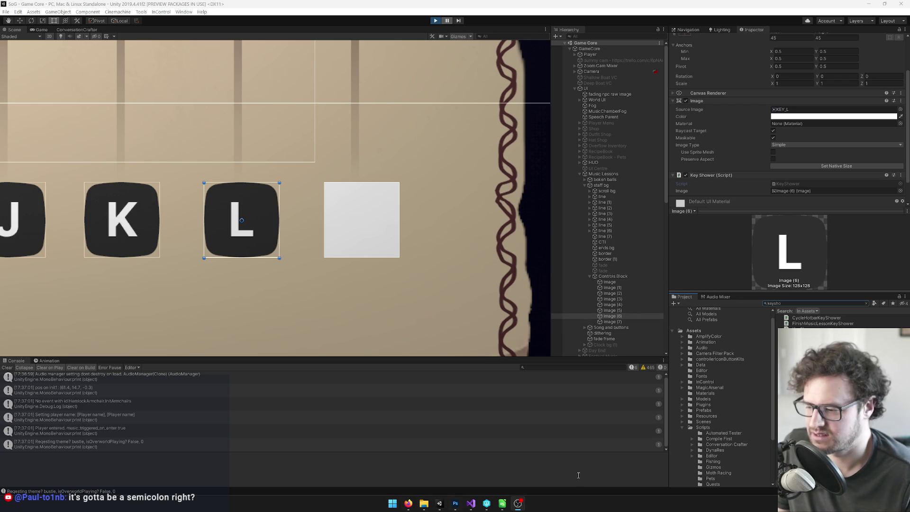
left_click(817, 328)
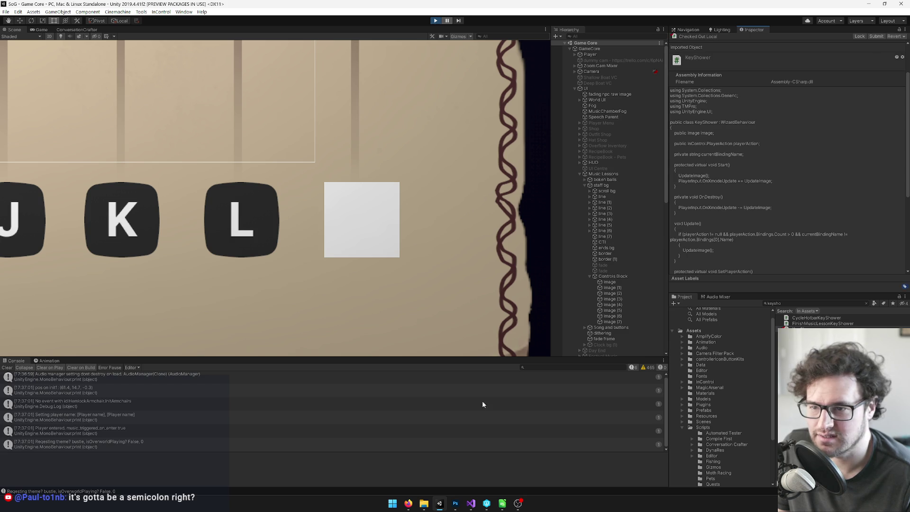
mouse_move(408, 504)
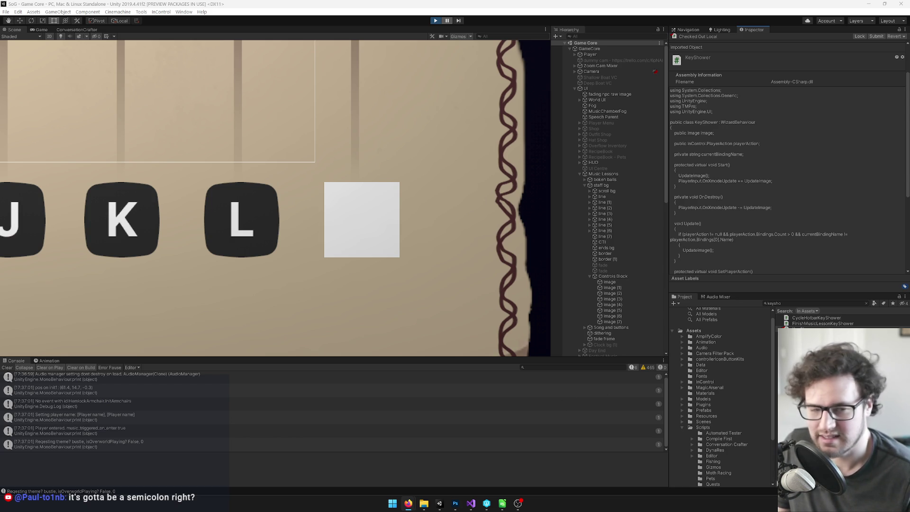
key("alt+Tab")
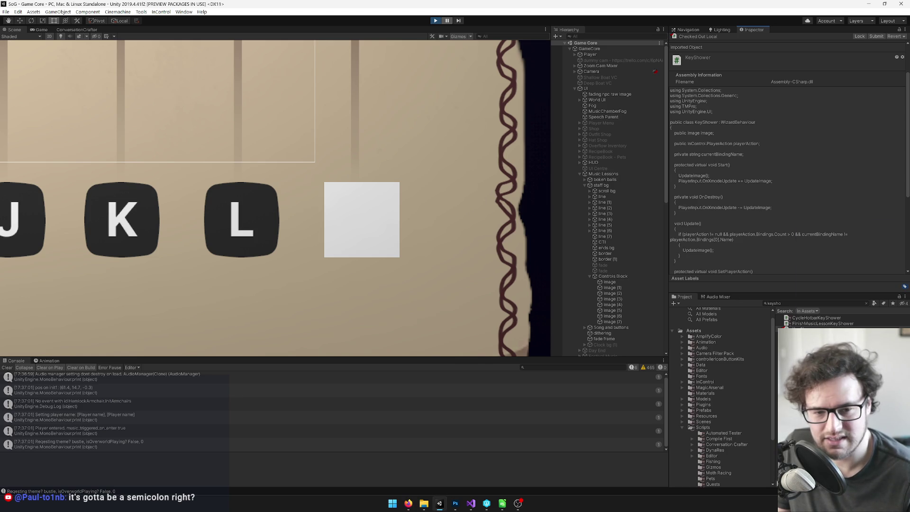
left_click(815, 329)
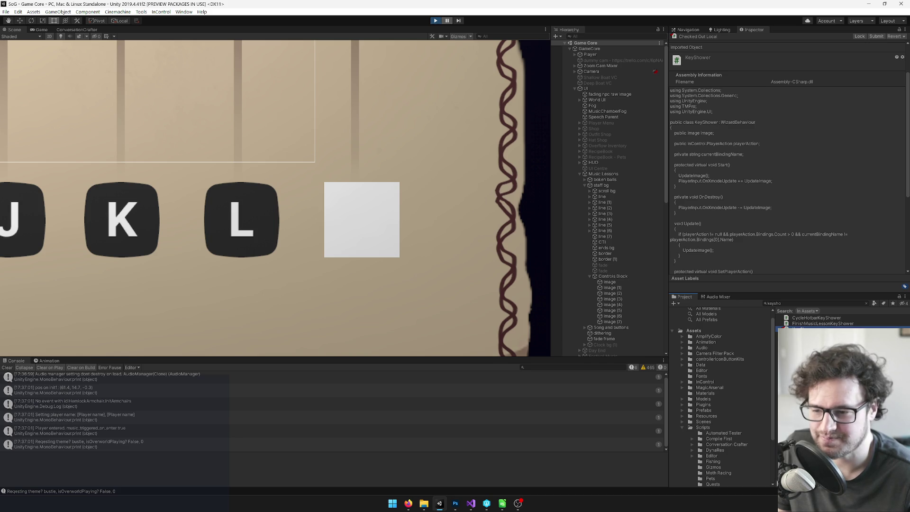
left_click(471, 506)
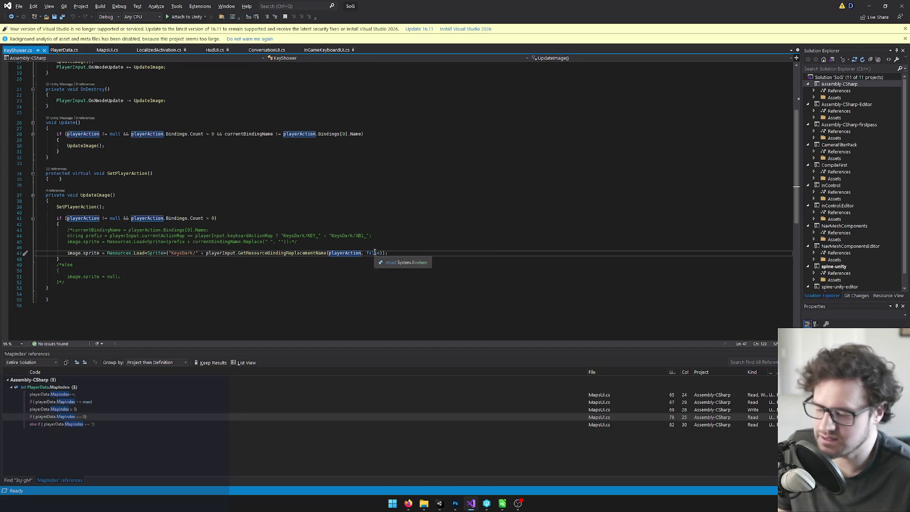
Retype the comma after playerAction on line 47 and begin a Debug call on line 48.
key("BackSpace")
type(",")
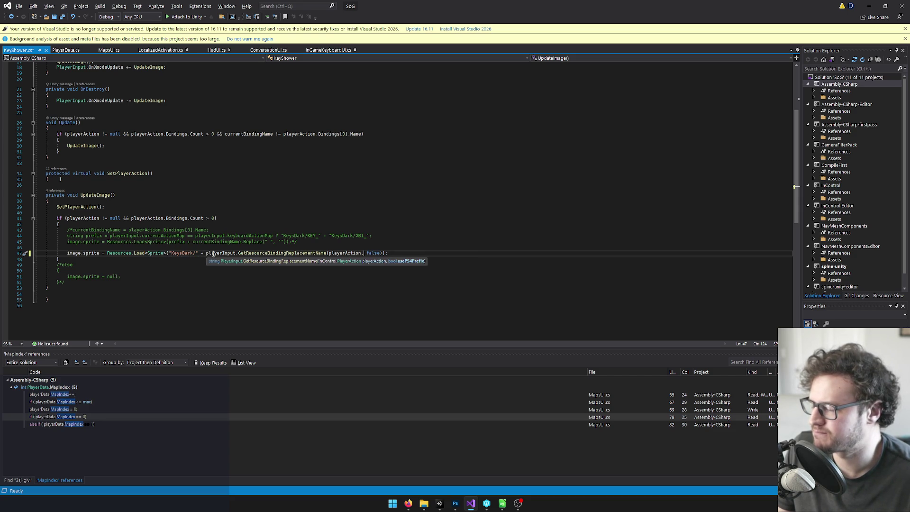
left_click_drag(171, 253, 196, 253)
left_click(397, 254)
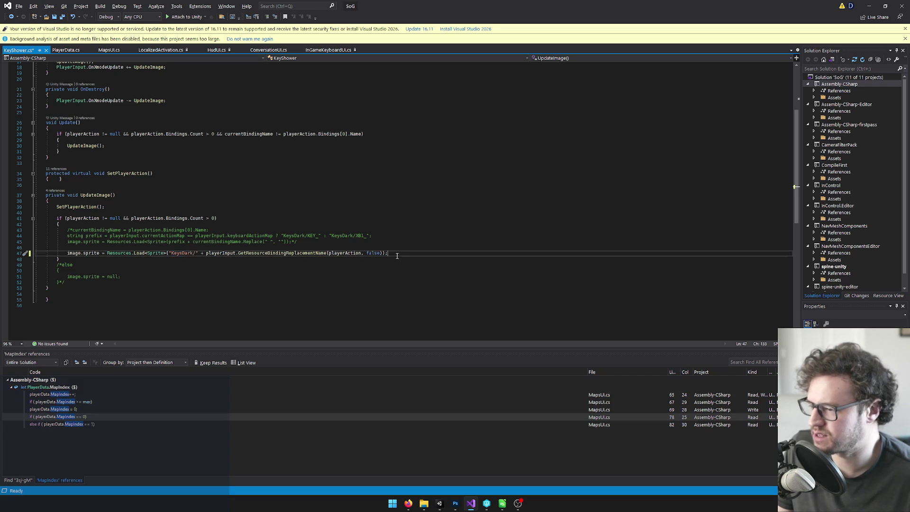
key("Return")
type("Deb")
key("Tab")
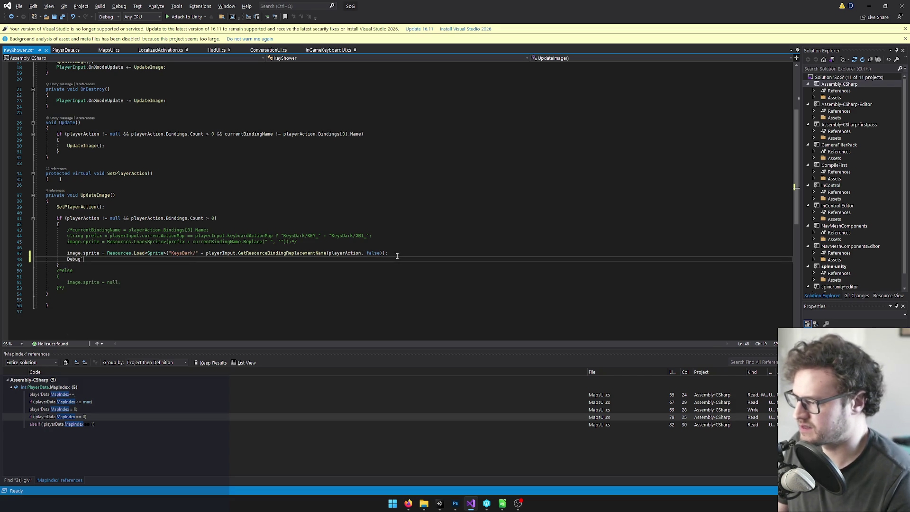
Add Debug.Log() and an 'if (image.sprite == null)' check below line 47.
type(".")
type(".Lo")
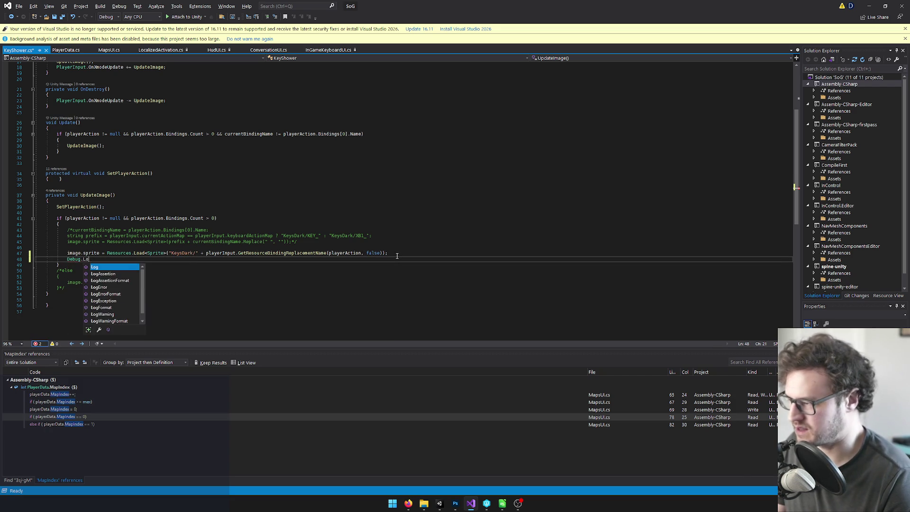
type("g(")
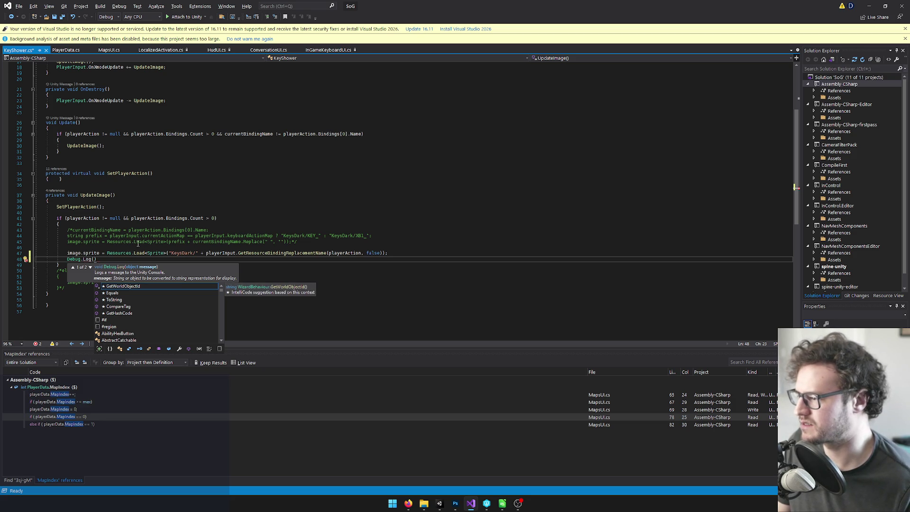
left_click(407, 253)
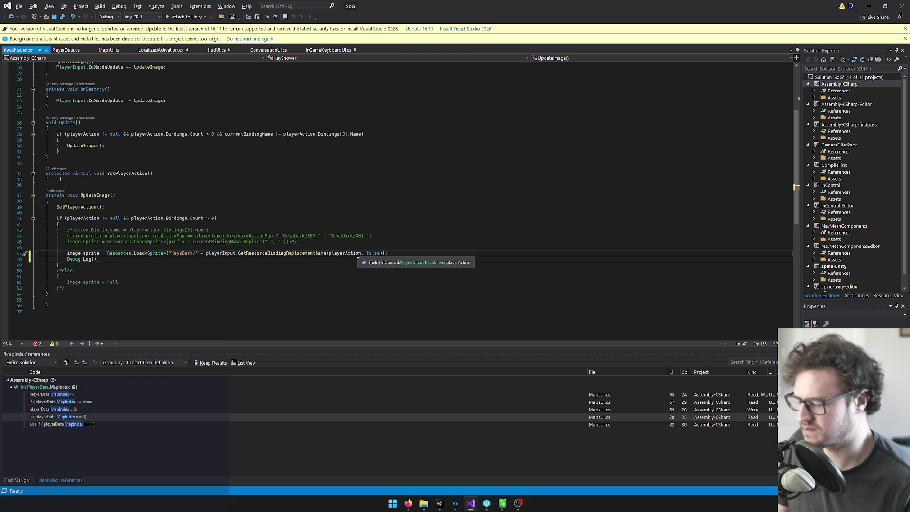
key("Return")
type("if ")
type("(image")
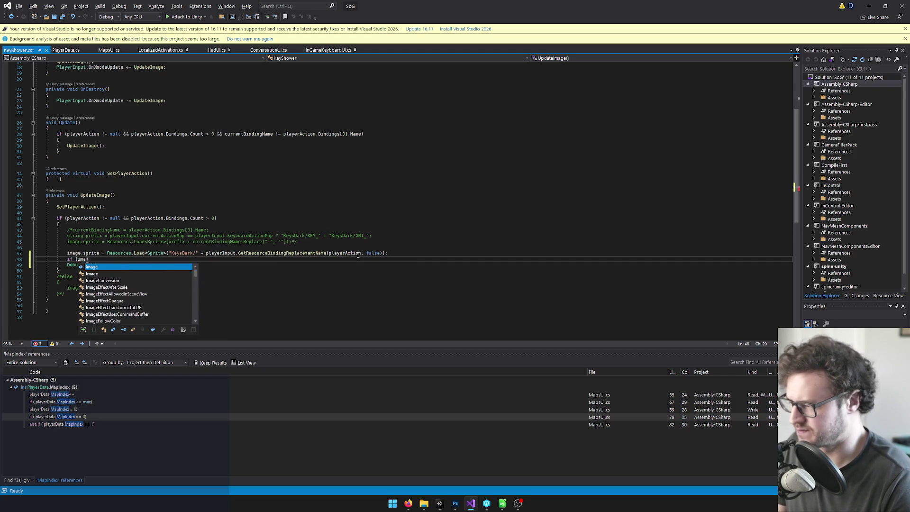
type(".spr")
key("Tab")
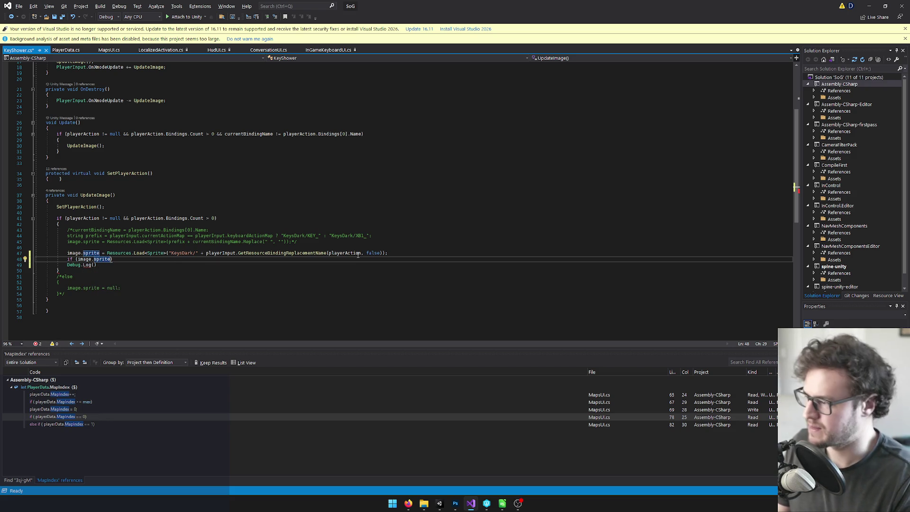
type("== nu")
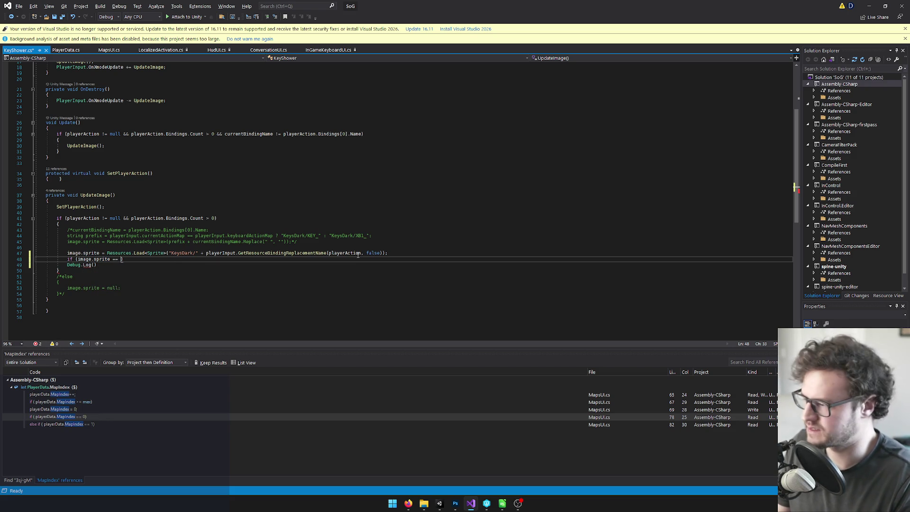
type("ll")
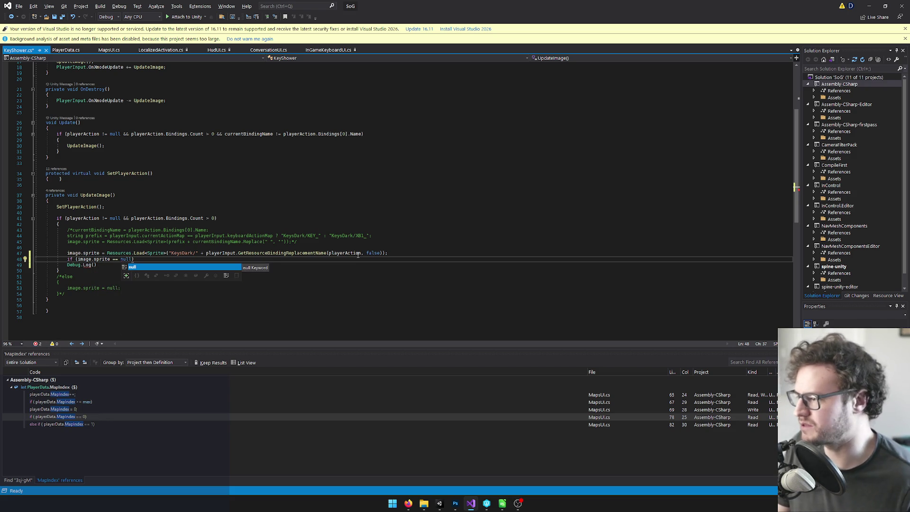
left_click(176, 218)
Indent the log under the if, logging "KeysDark/" plus the replacement-name call.
left_click(68, 263)
key("Tab")
key("End")
left_click_drag(168, 252, 199, 253)
key("ctrl+c")
left_click(107, 264)
key("ctrl+v")
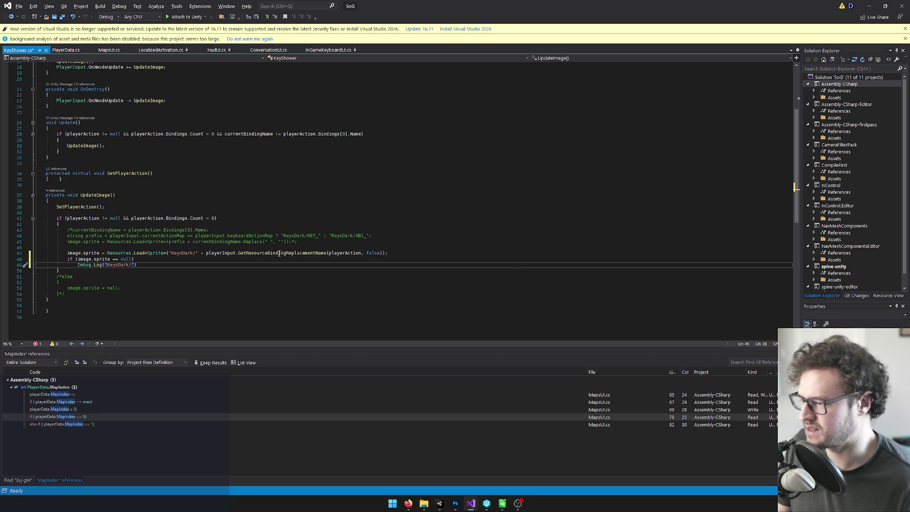
mouse_move(262, 254)
left_click_drag(206, 253, 378, 253)
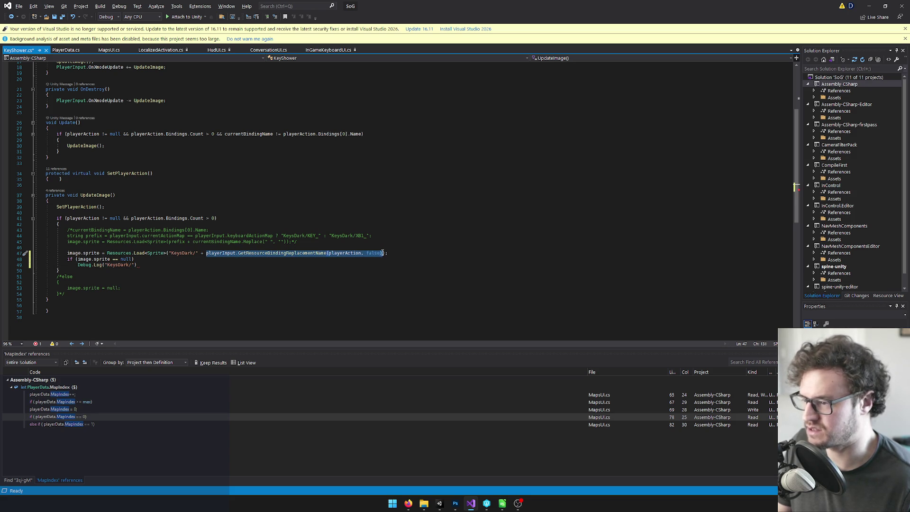
left_click(133, 264)
type("\" +")
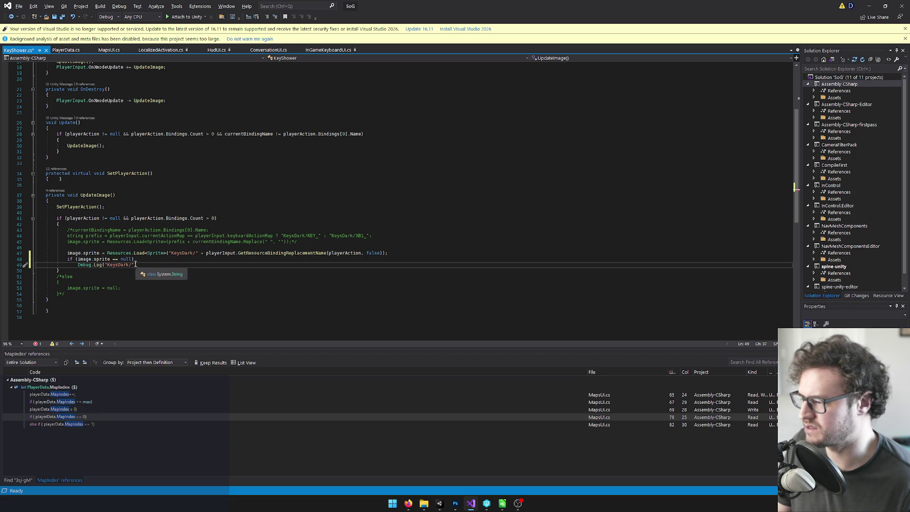
key("ctrl+v")
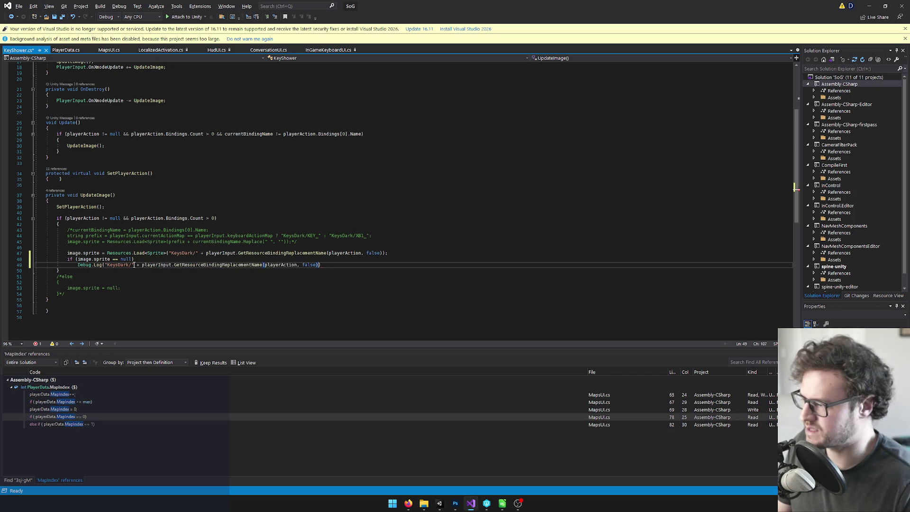
type(";")
Save KeyShower.cs with the new null-sprite logging.
left_click(319, 258)
key("ctrl+s")
left_click(298, 236)
left_click(445, 505)
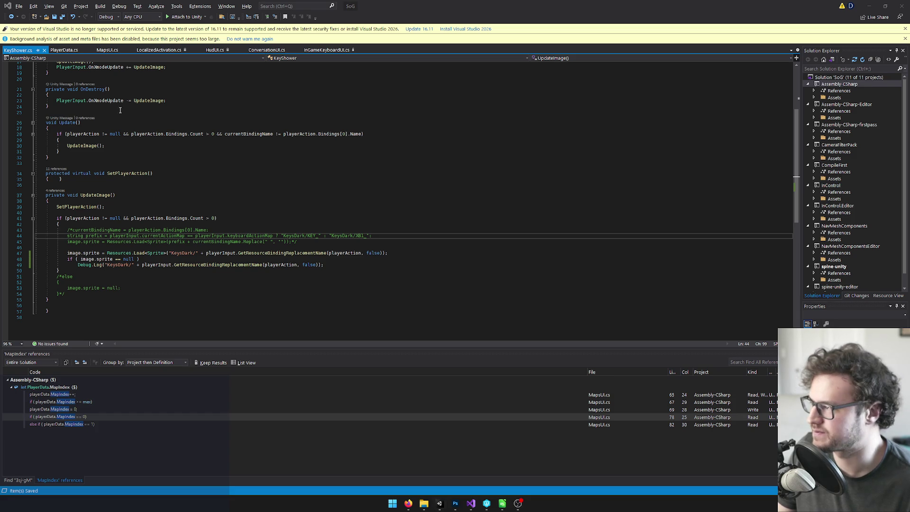
scroll(171, 178, "up", 3)
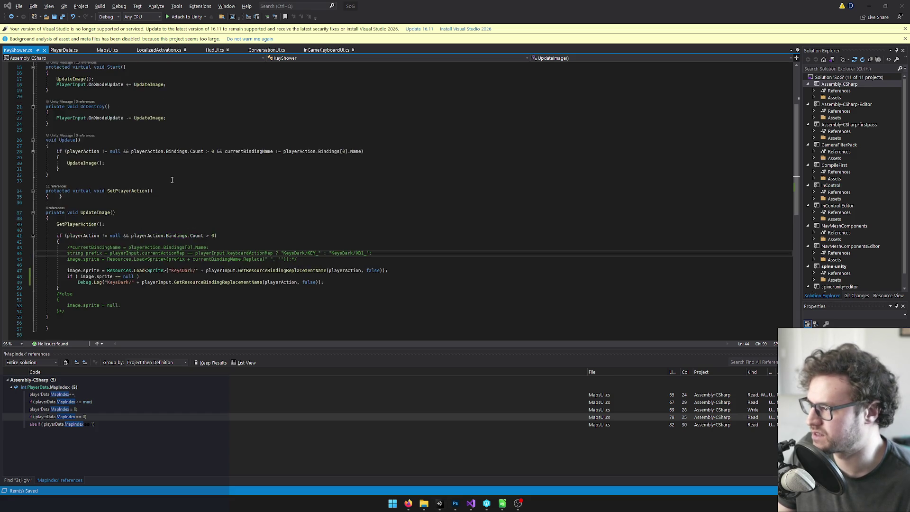
scroll(244, 243, "down", 4)
left_click(381, 246)
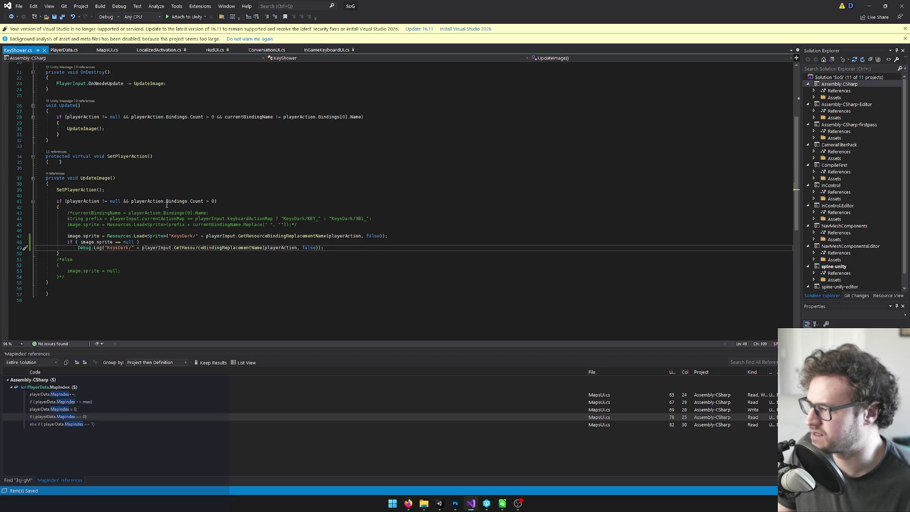
Review usages of UpdateImage, the replacement-name method and playerAction, then return to Unity.
left_click(92, 178)
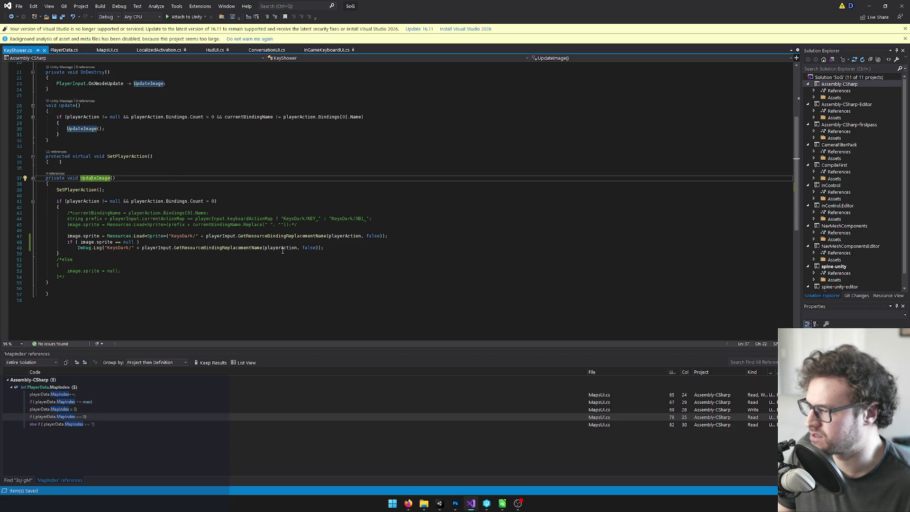
left_click(268, 236)
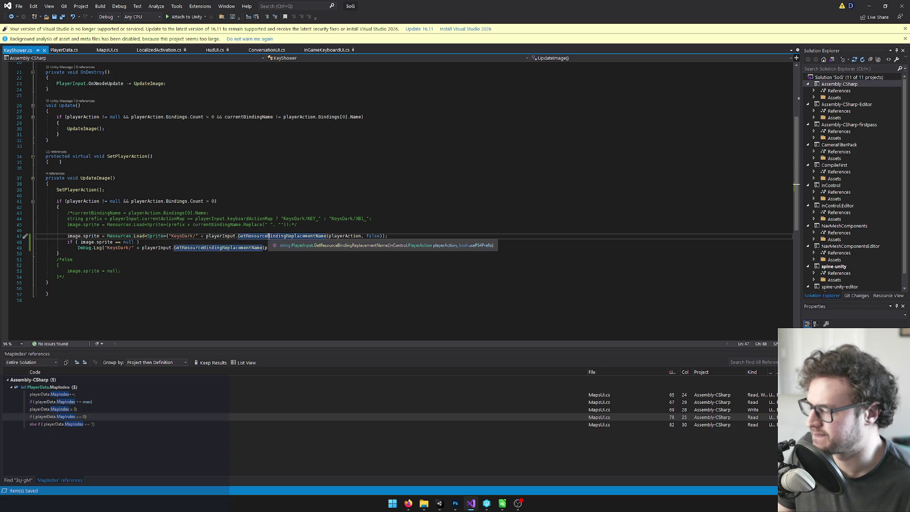
left_click(347, 236)
scroll(436, 271, "up", 5)
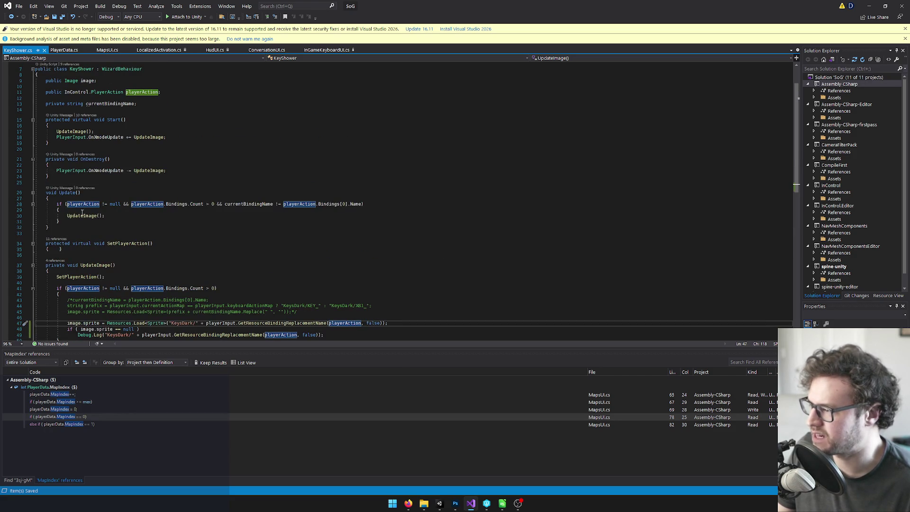
scroll(166, 182, "up", 2)
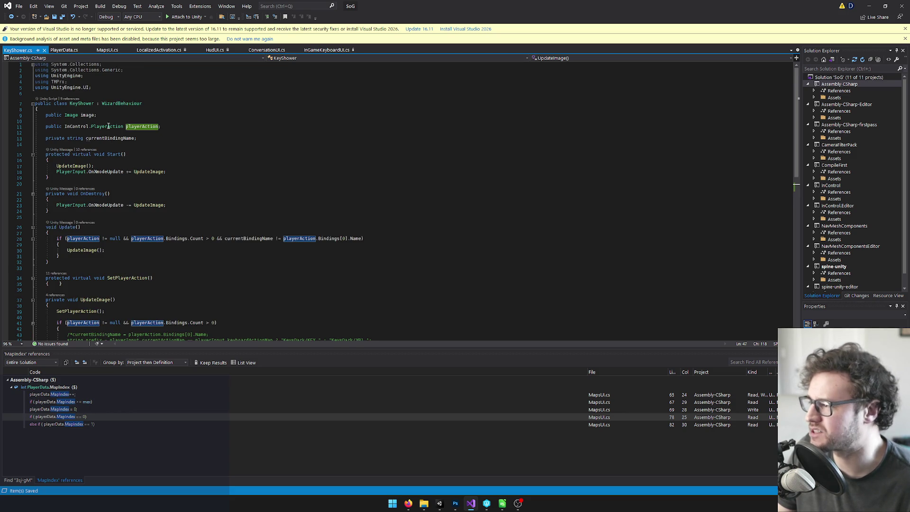
mouse_move(95, 125)
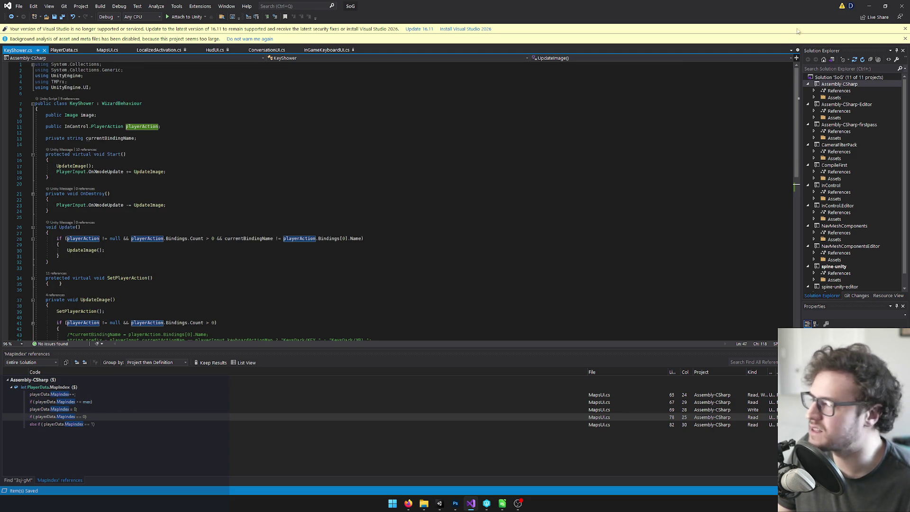
left_click(870, 6)
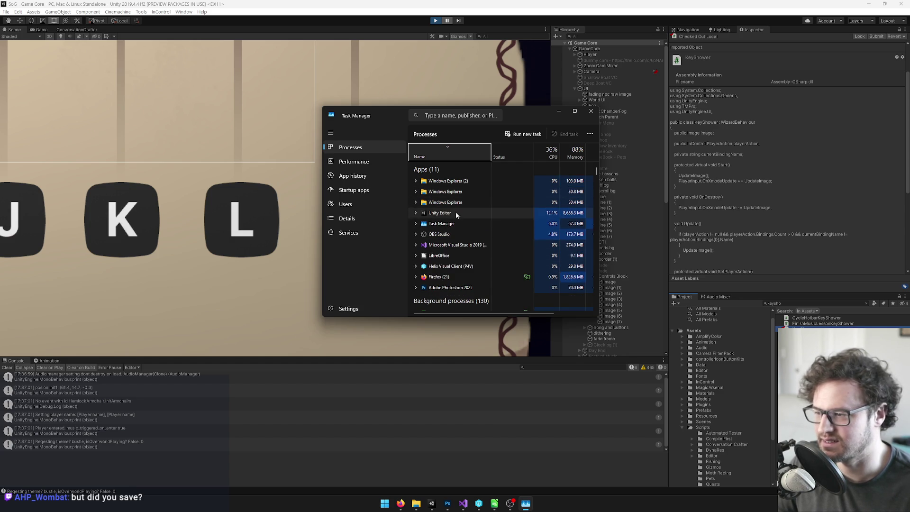
End task on the frozen Unity Editor process in Task Manager.
left_click(440, 214)
left_click_drag(598, 207, 731, 208)
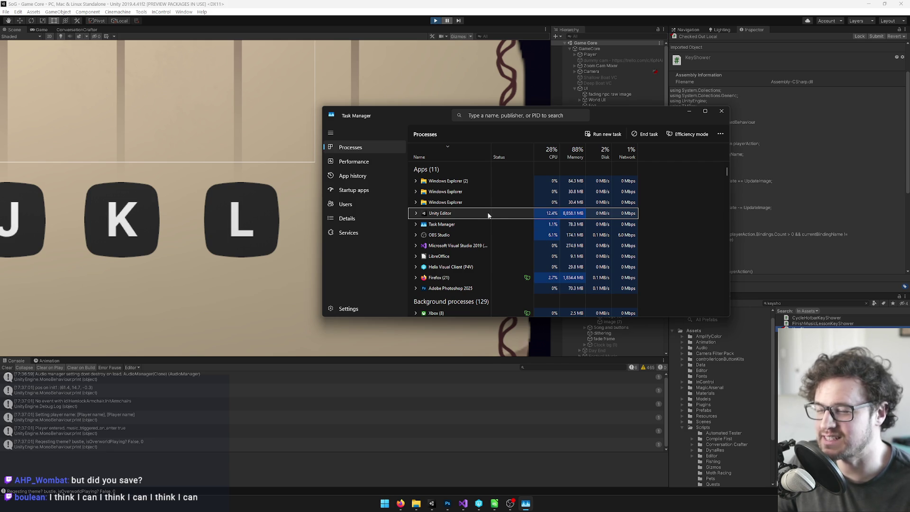
left_click(435, 21)
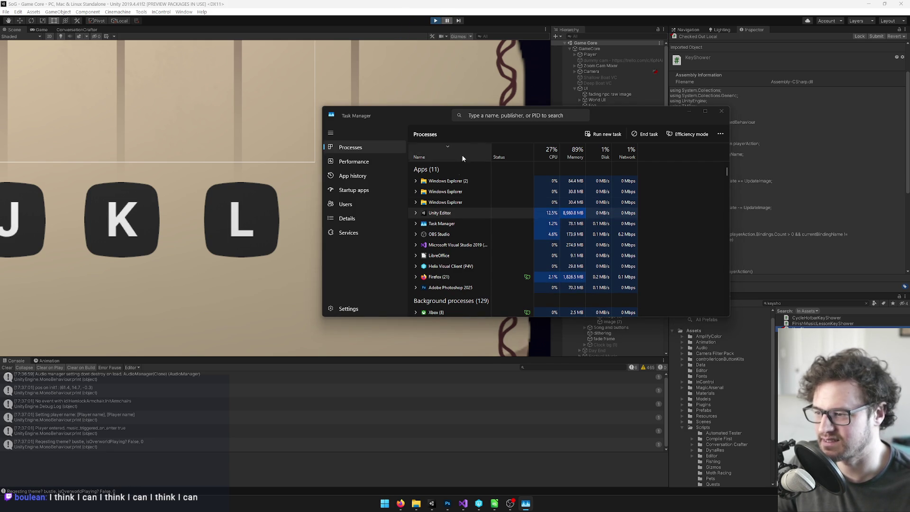
right_click(445, 215)
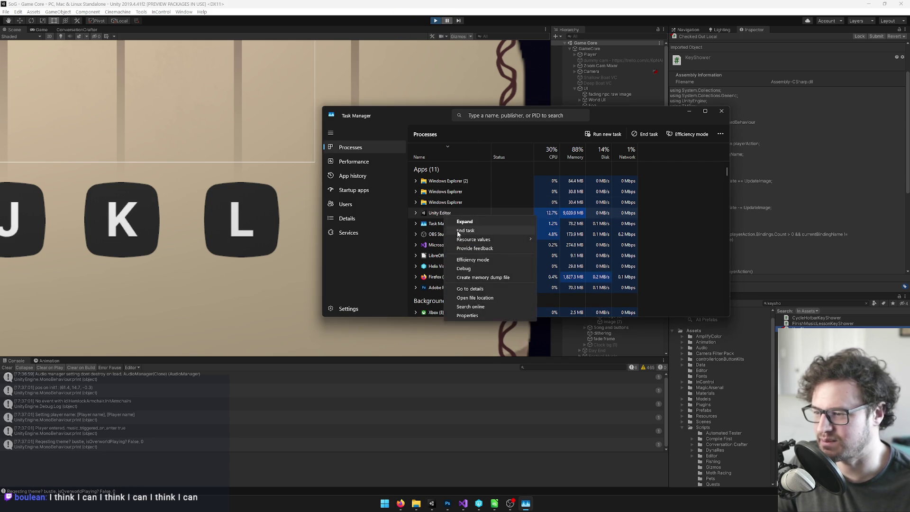
left_click(464, 231)
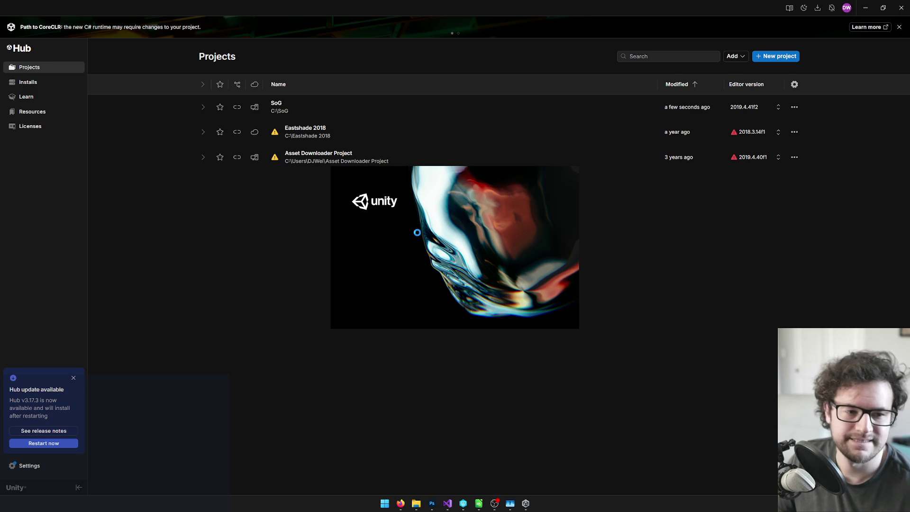
Close Unity Hub and Task Manager and reposition the Resources folder window.
left_click(901, 8)
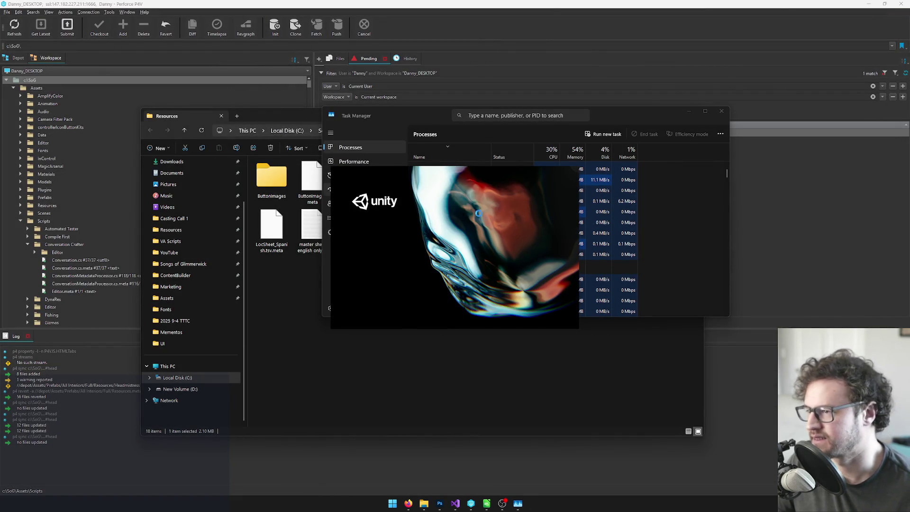
mouse_move(294, 121)
left_mouse_down()
mouse_move(297, 138)
mouse_move(241, 287)
left_mouse_up()
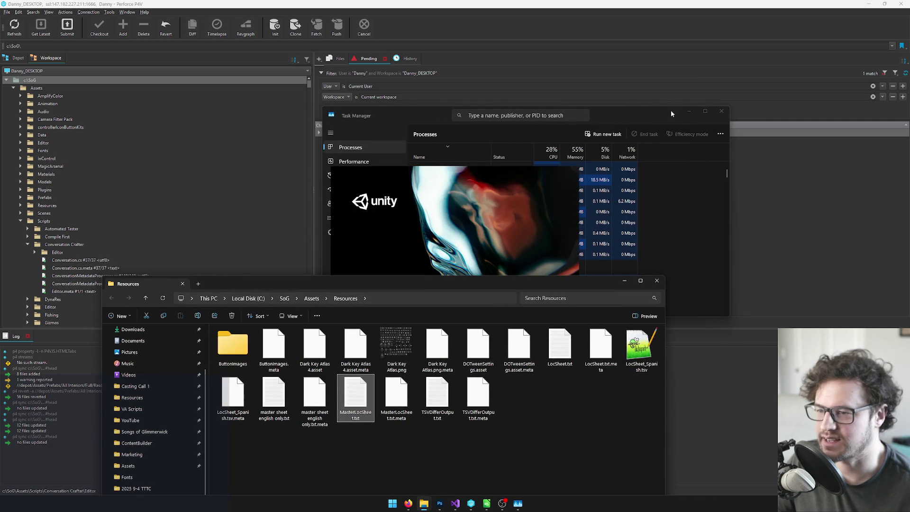
left_click_drag(697, 114, 713, 106)
left_click(735, 107)
left_click_drag(398, 289, 432, 275)
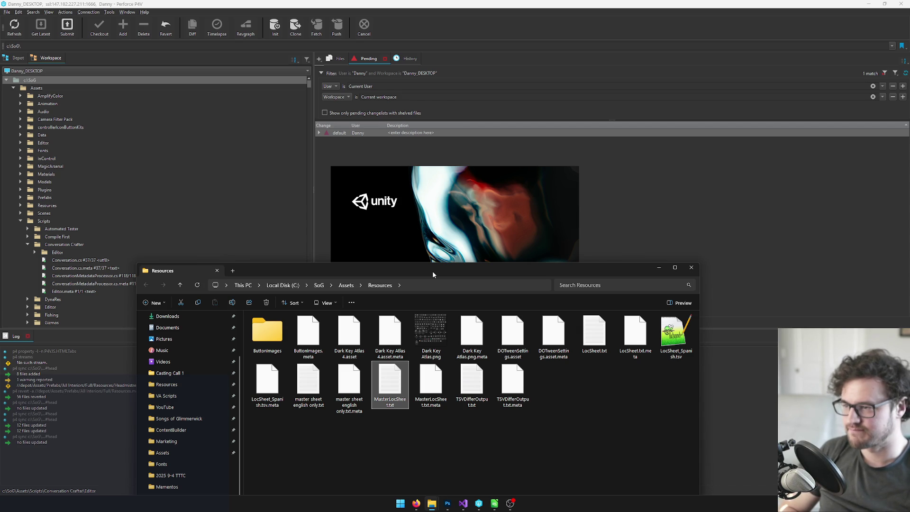
Expand the default changelist and select font files from Chinese Font Stack 2.asset to RussianCharacters.txt.meta.
left_click(340, 132)
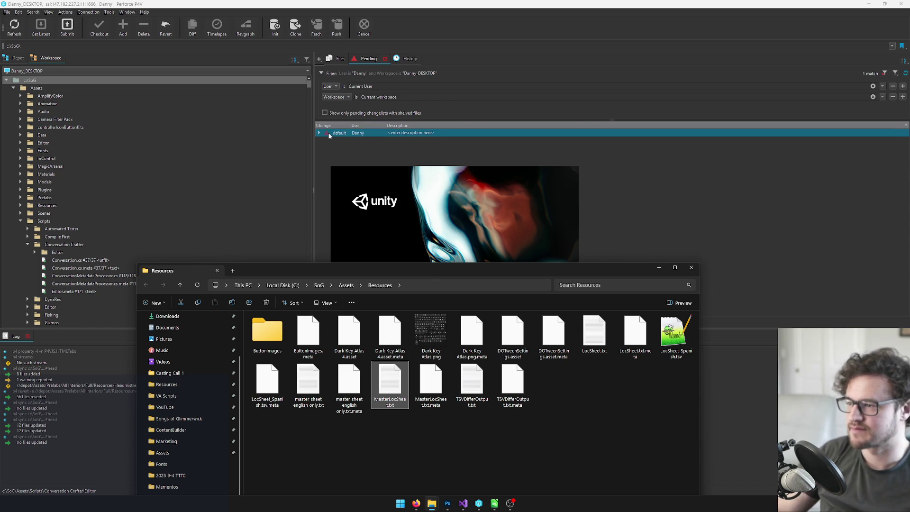
left_click(319, 133)
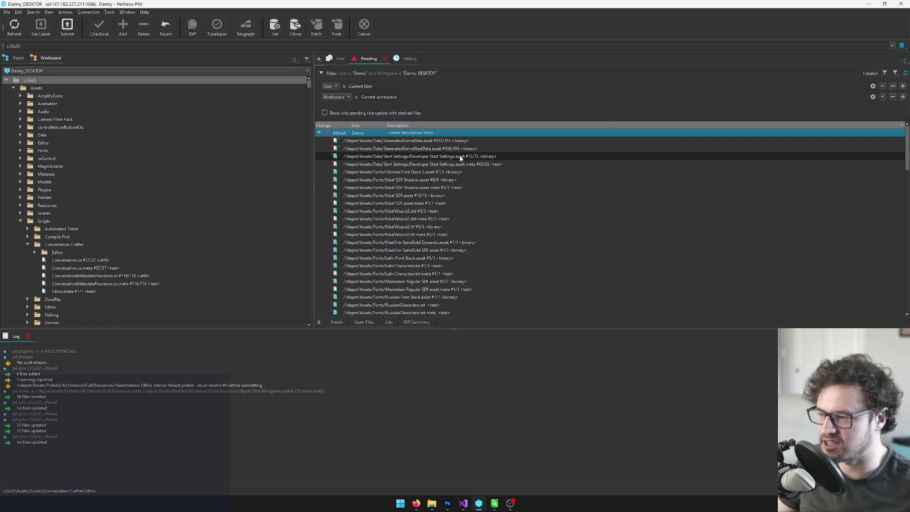
left_click(427, 203)
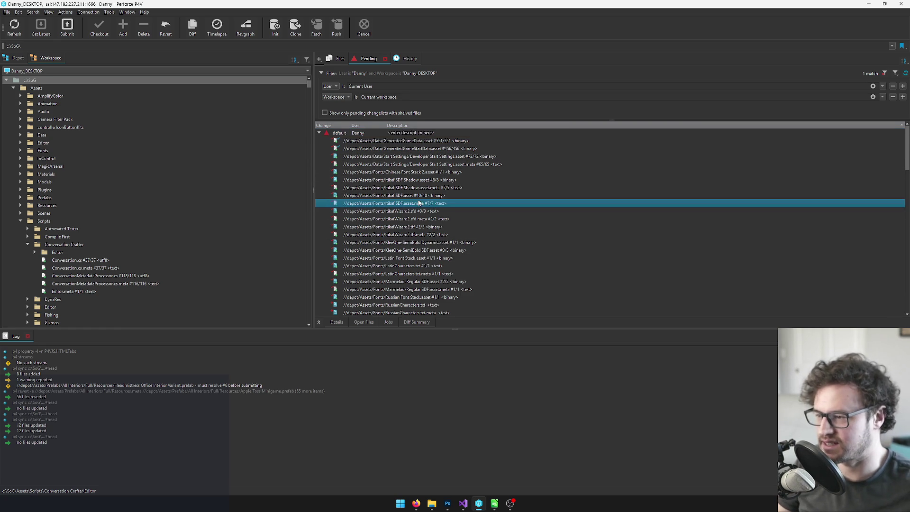
scroll(430, 180, "down", 4)
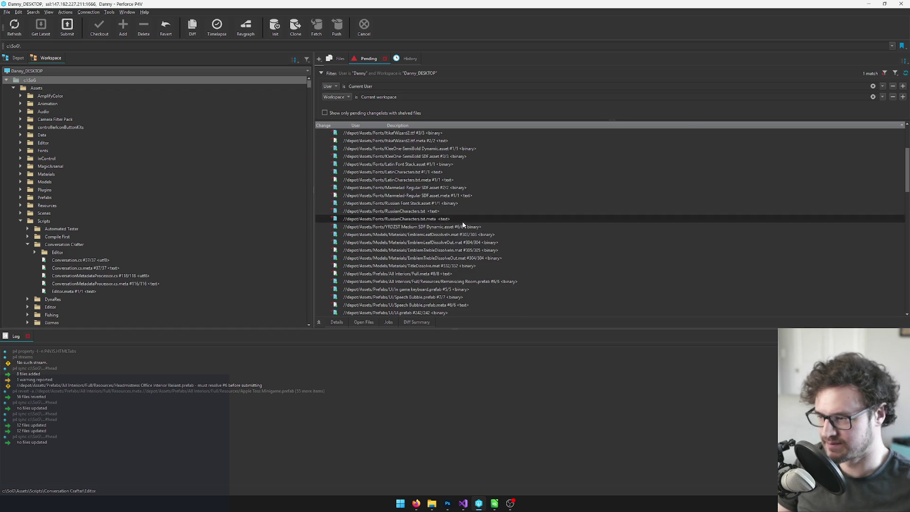
left_click(422, 219)
scroll(422, 219, "up", 4)
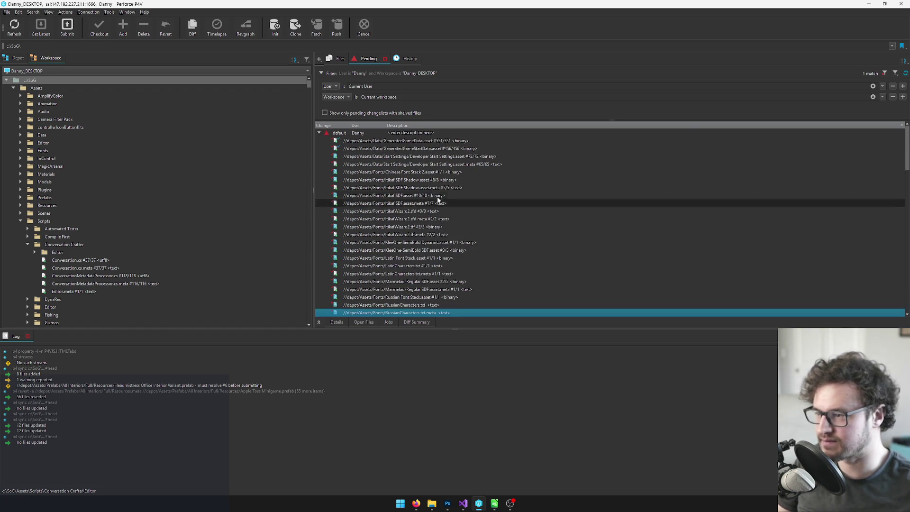
left_click(433, 173, "shift")
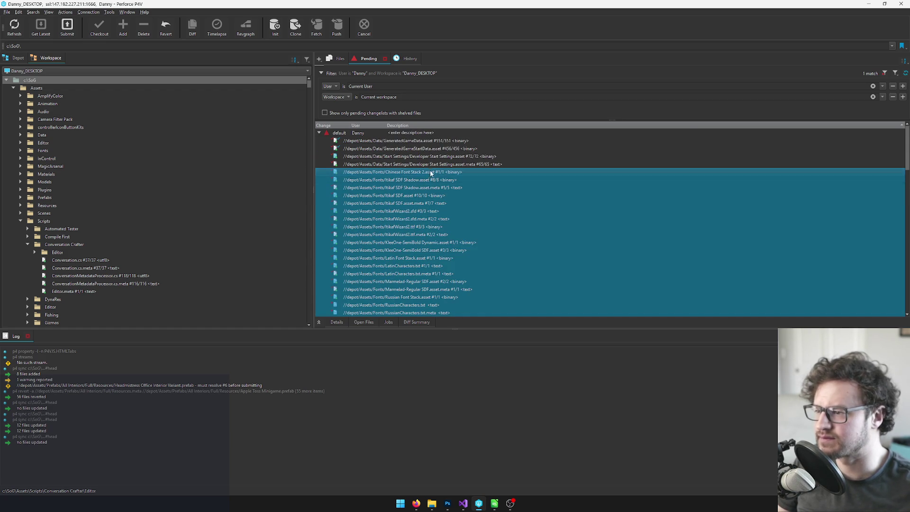
scroll(415, 167, "down", 5)
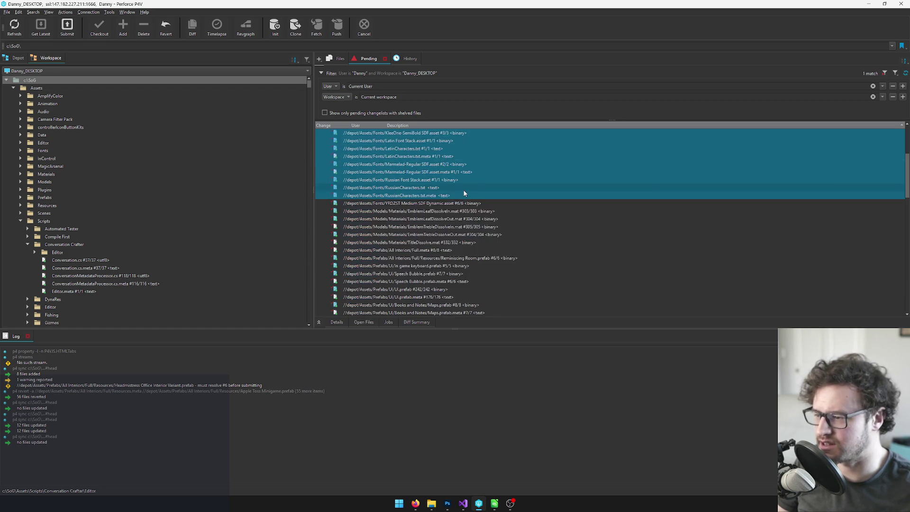
Move the selected font files into a new changelist described 'loc work'.
right_click(419, 167)
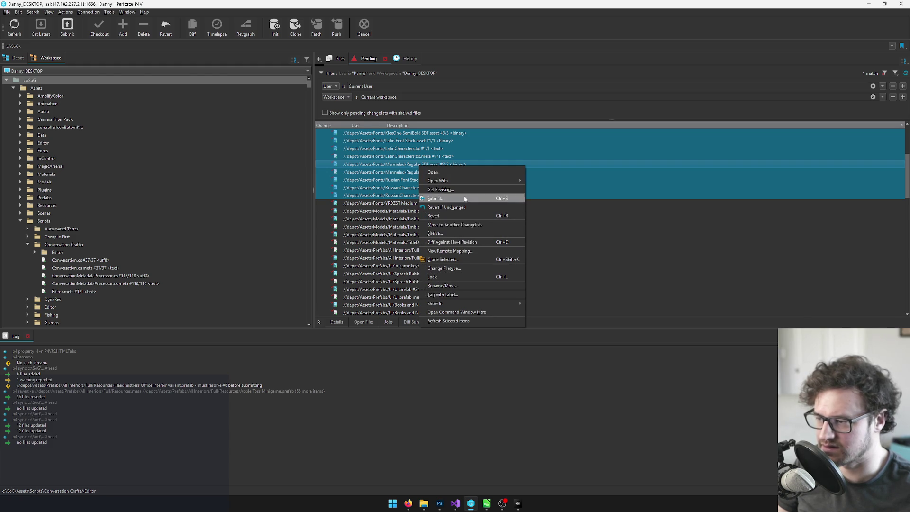
left_click(460, 225)
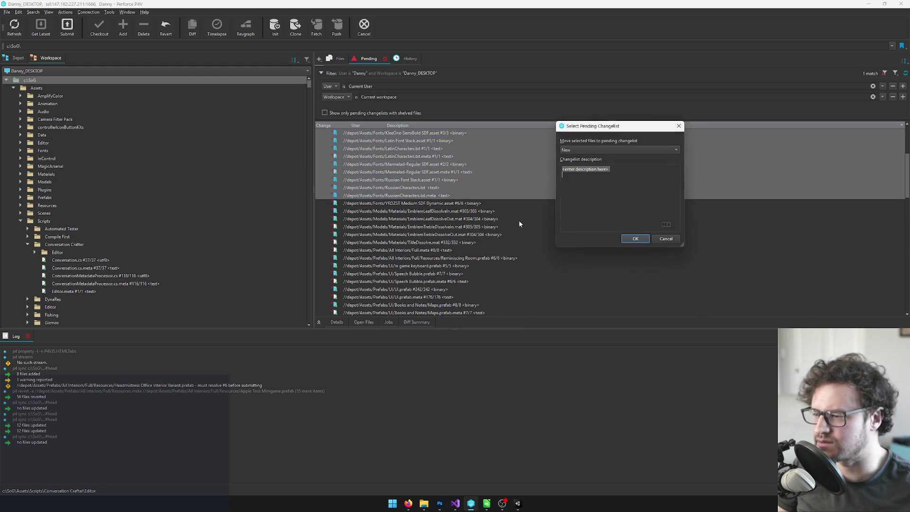
type("loc work")
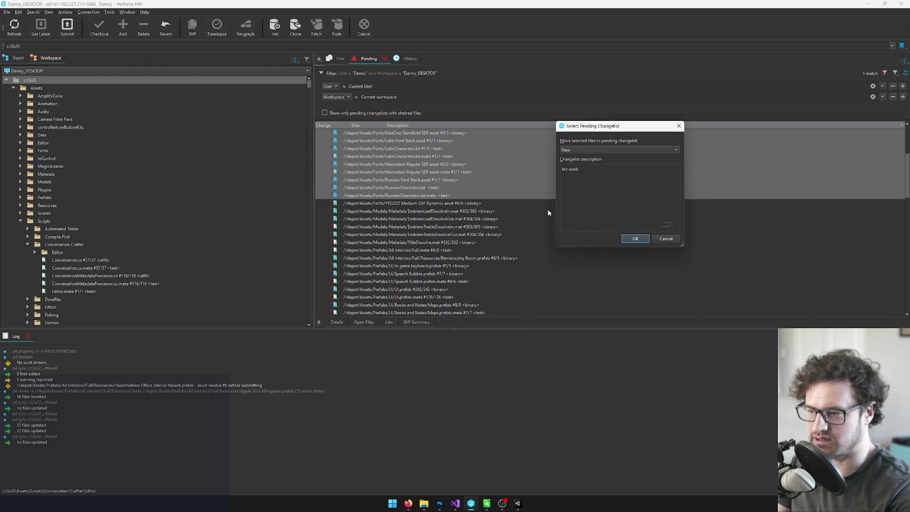
left_click(635, 239)
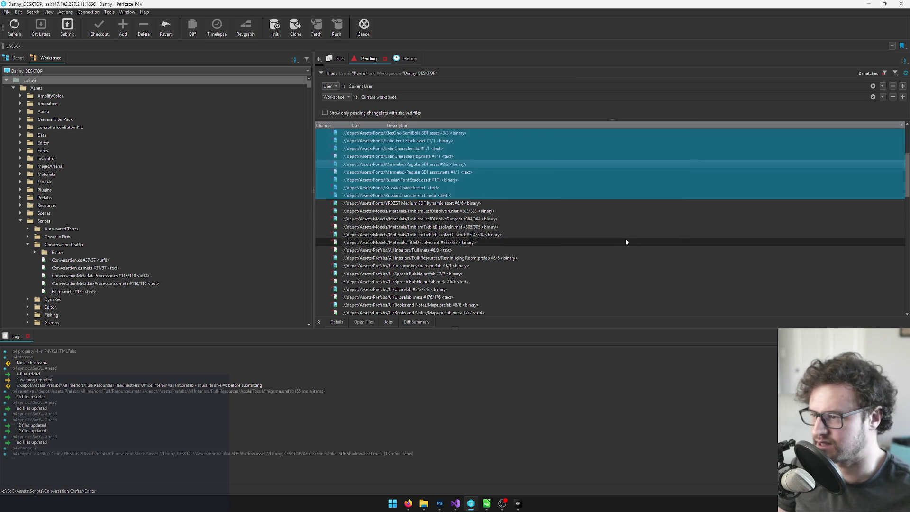
left_click(426, 158)
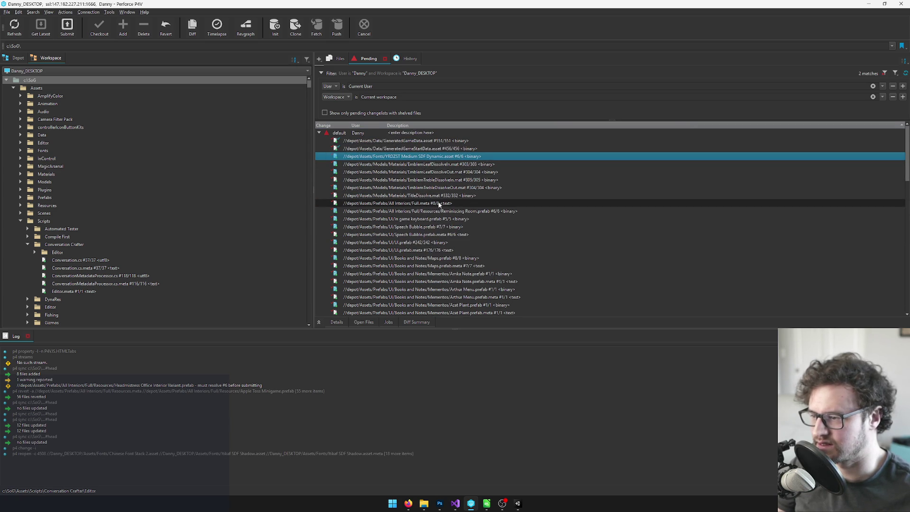
Move YRDZST Medium SDF Dynamic.asset into the 4508 loc work changelist.
scroll(526, 224, "down", 2)
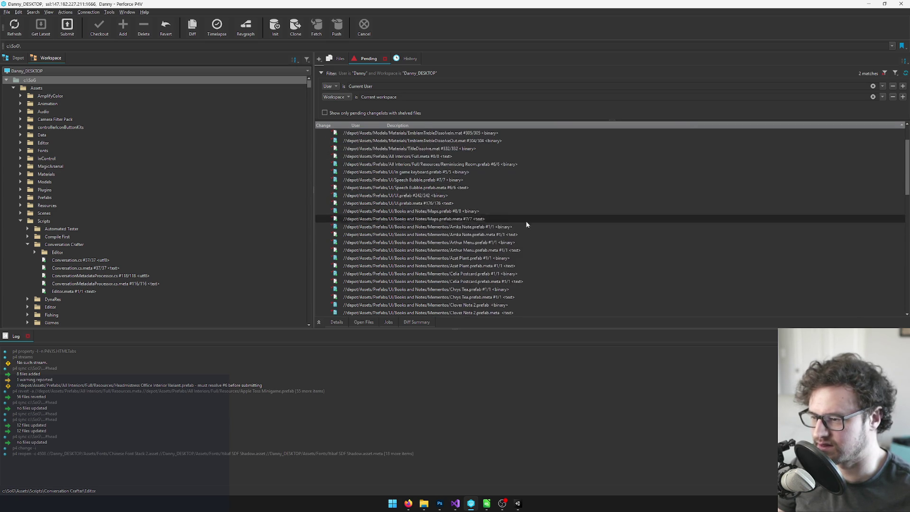
scroll(528, 229, "down", 2)
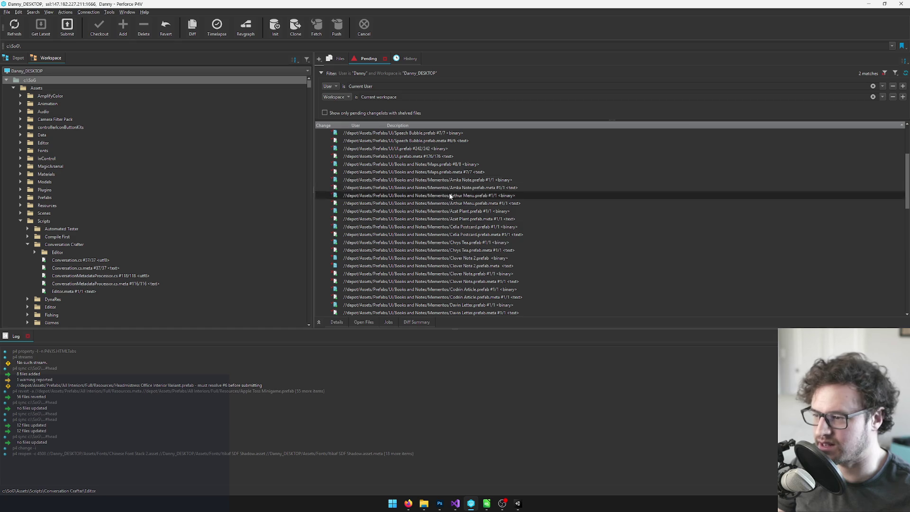
scroll(455, 204, "up", 4)
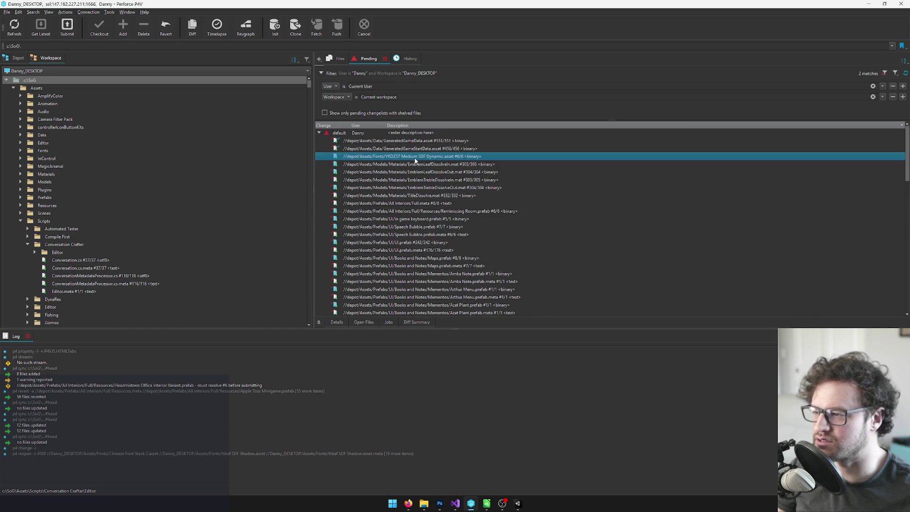
right_click(414, 158)
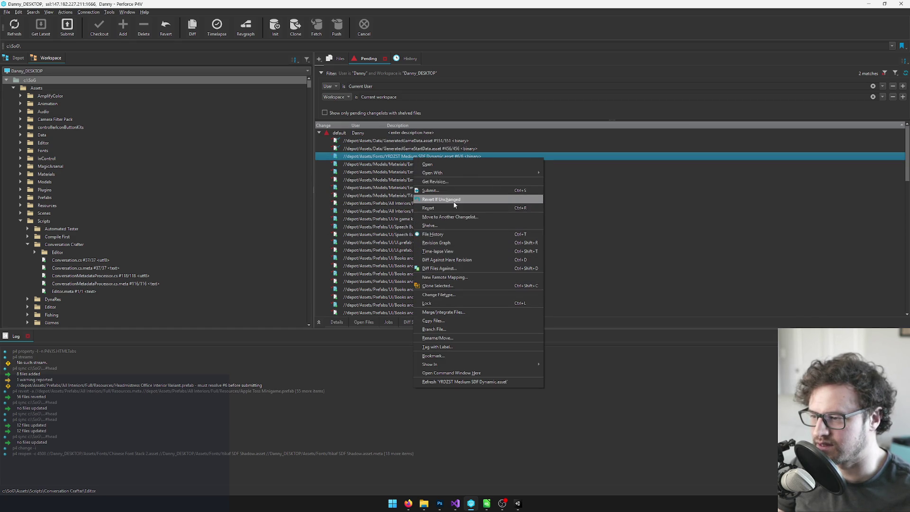
left_click(597, 149)
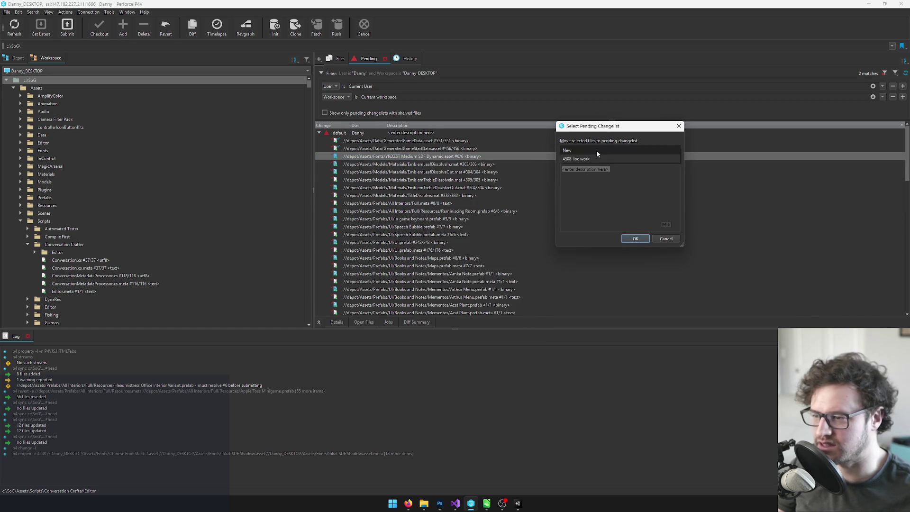
left_click(594, 155)
left_click(635, 238)
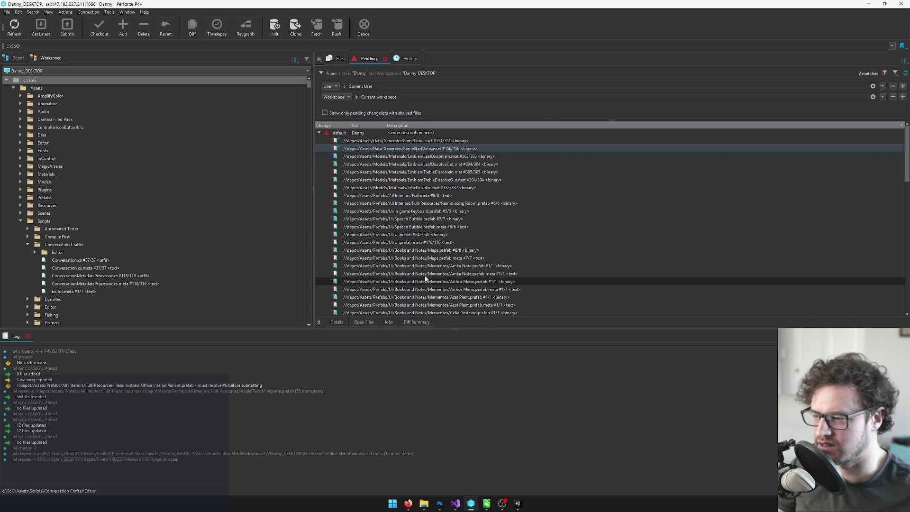
Select the Mementos prefabs through Mel Poster.prefab.meta plus LocSheet and MasterLocSheet files.
left_click(433, 266)
scroll(474, 263, "down", 5)
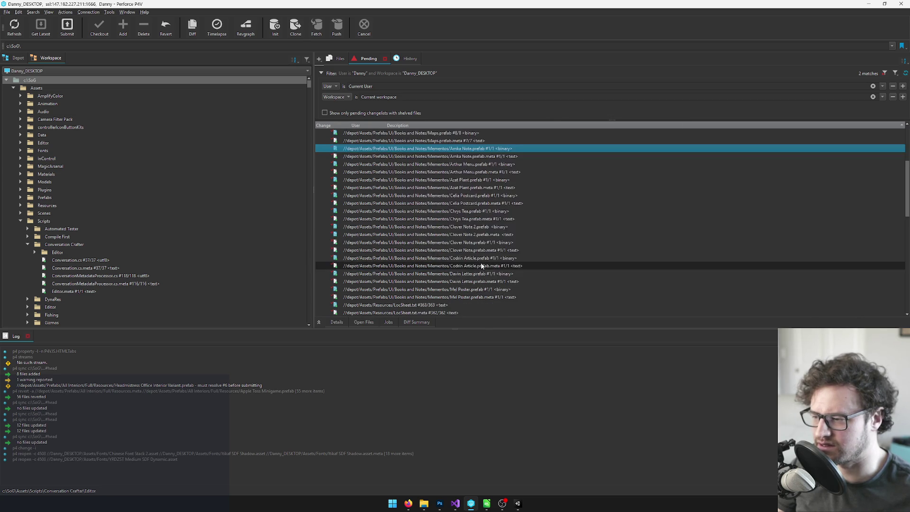
left_click(469, 297, "shift")
right_click(440, 222)
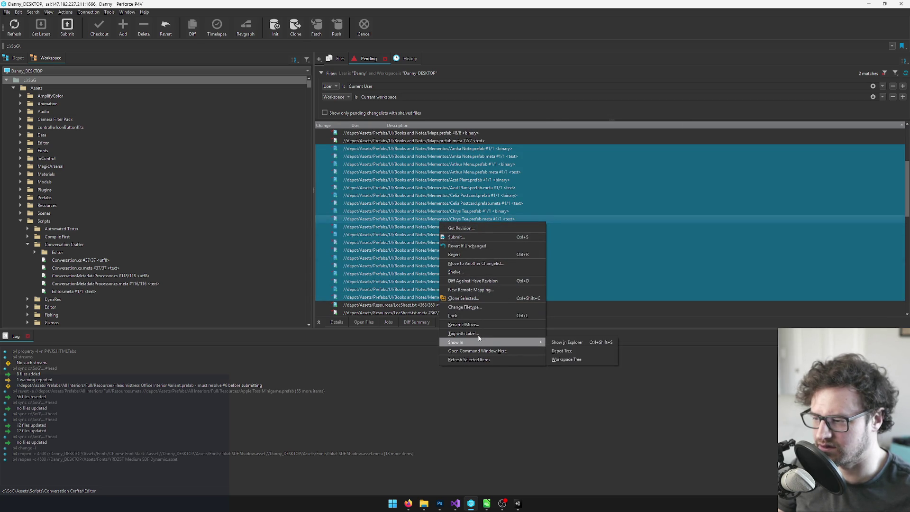
left_click(421, 306)
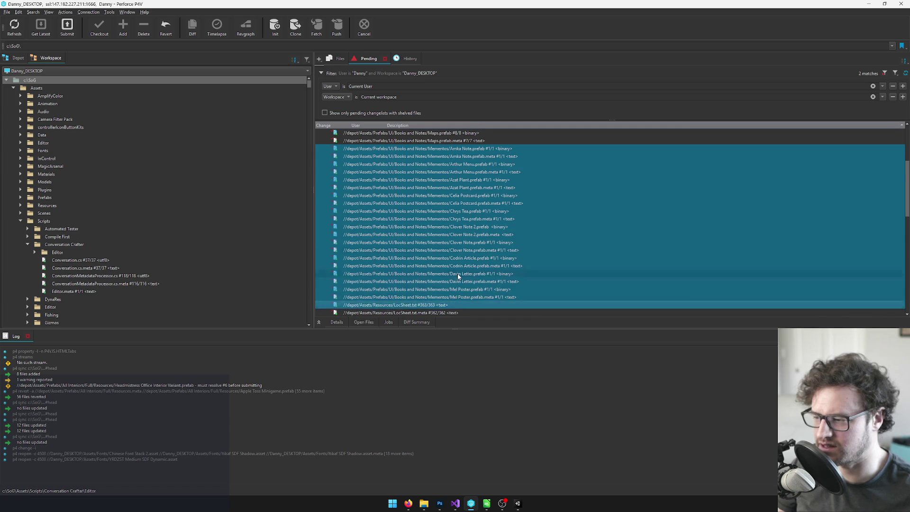
scroll(422, 306, "down", 2)
left_click(420, 264, "shift")
left_click(417, 275, "shift")
scroll(474, 261, "down", 1)
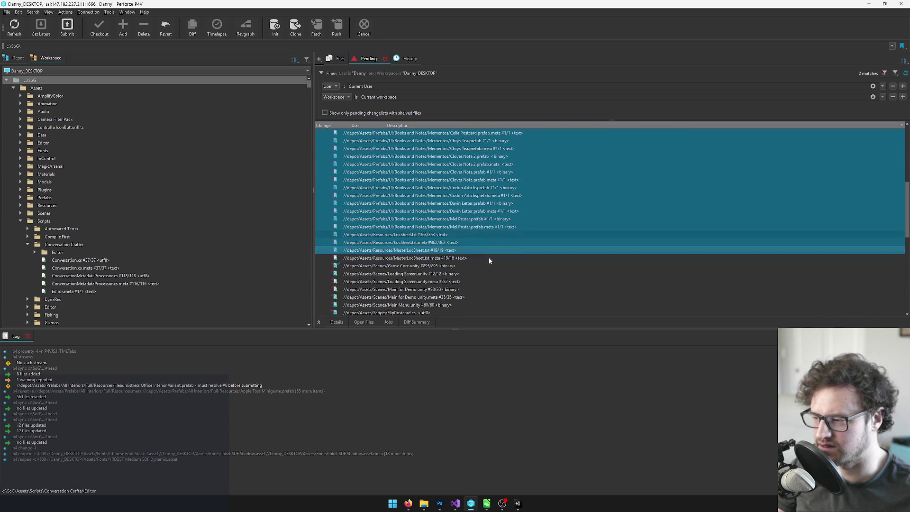
left_click(426, 259, "shift")
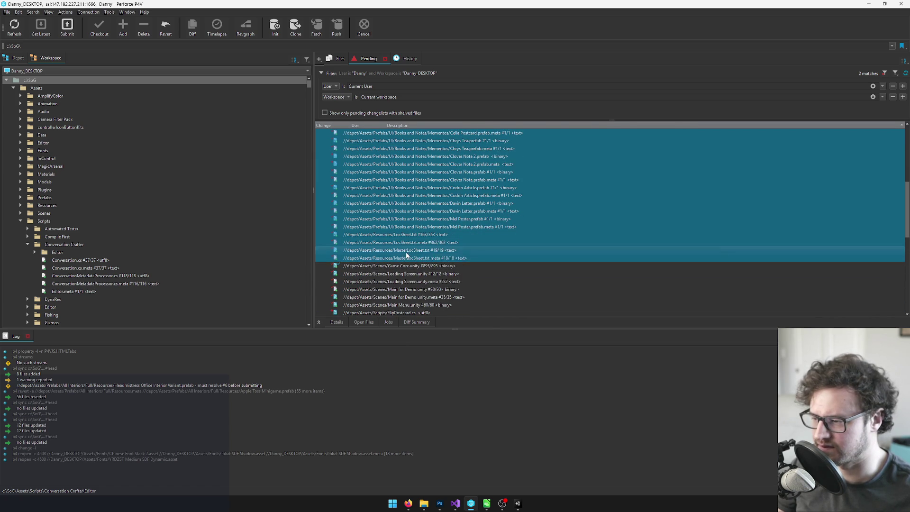
Move the selected files into a new changelist described 'reminiscing room work'.
right_click(417, 257)
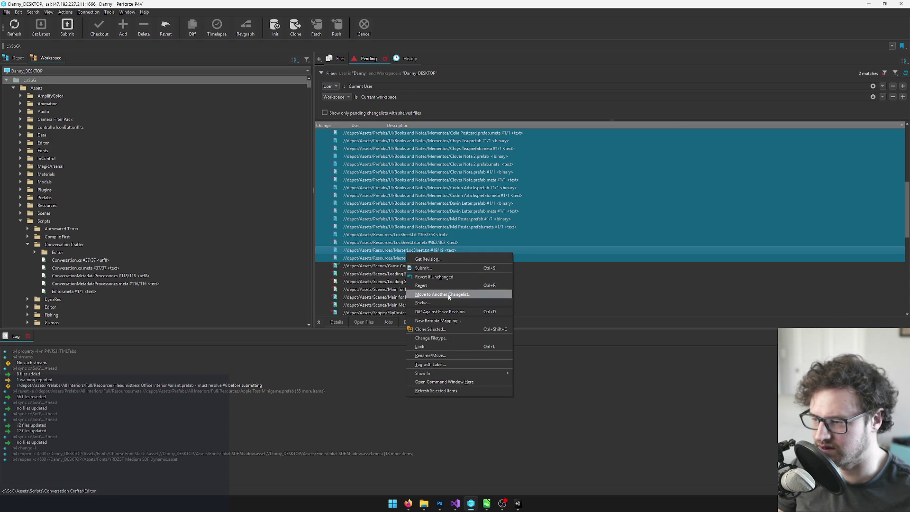
left_click(449, 295)
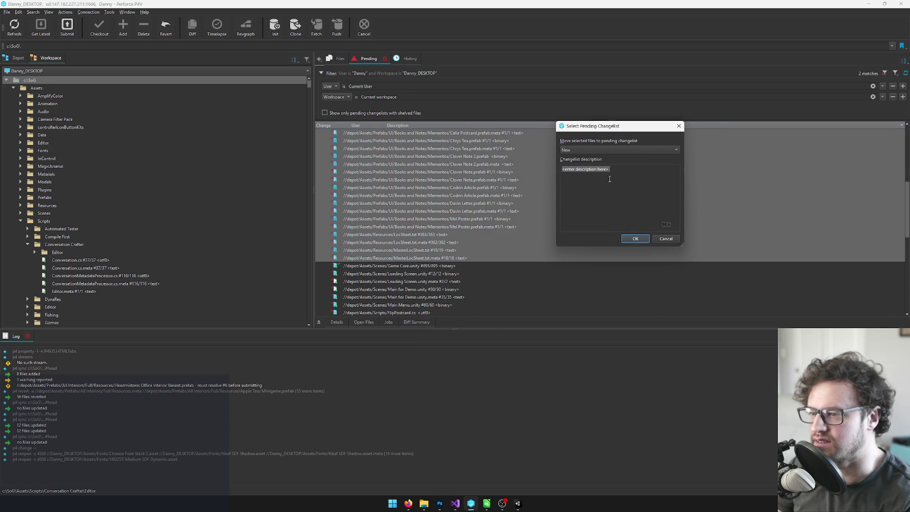
type("remin")
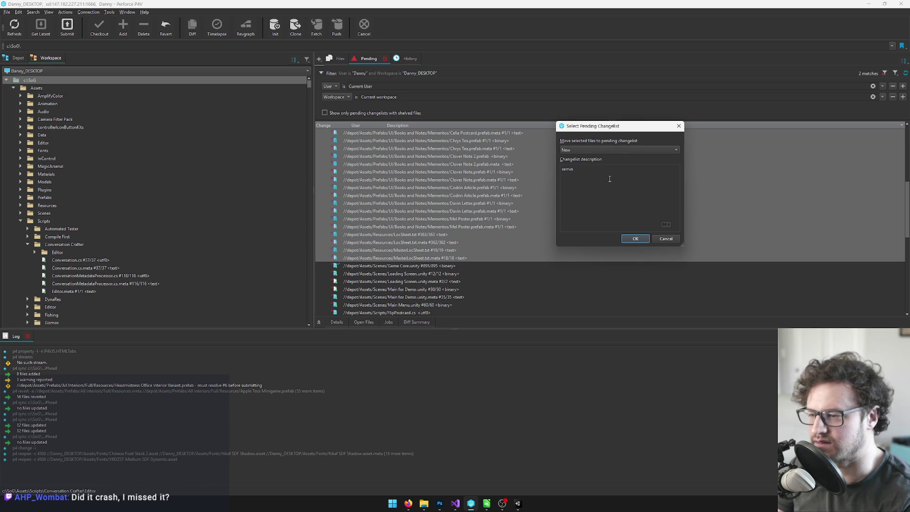
type("iscing room work")
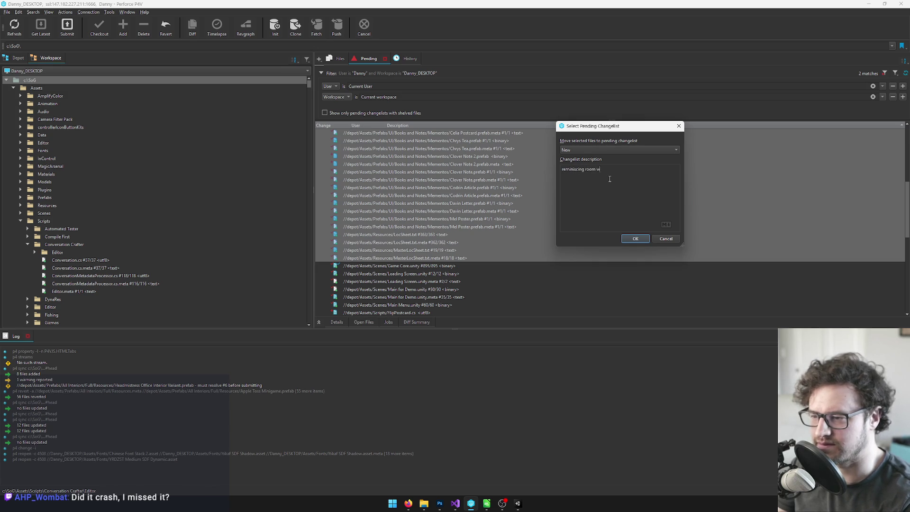
left_click(625, 239)
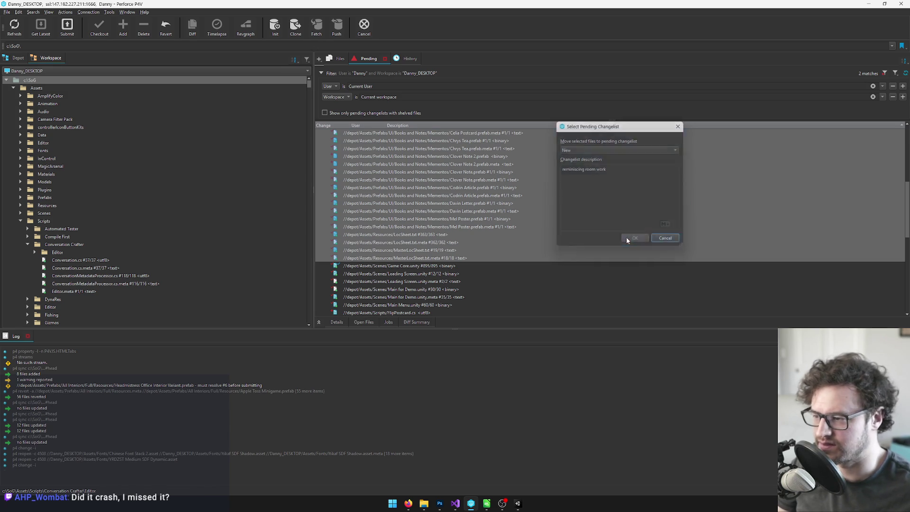
Select ConversationUI.cs, then every file remaining in the default changelist.
left_click(425, 266)
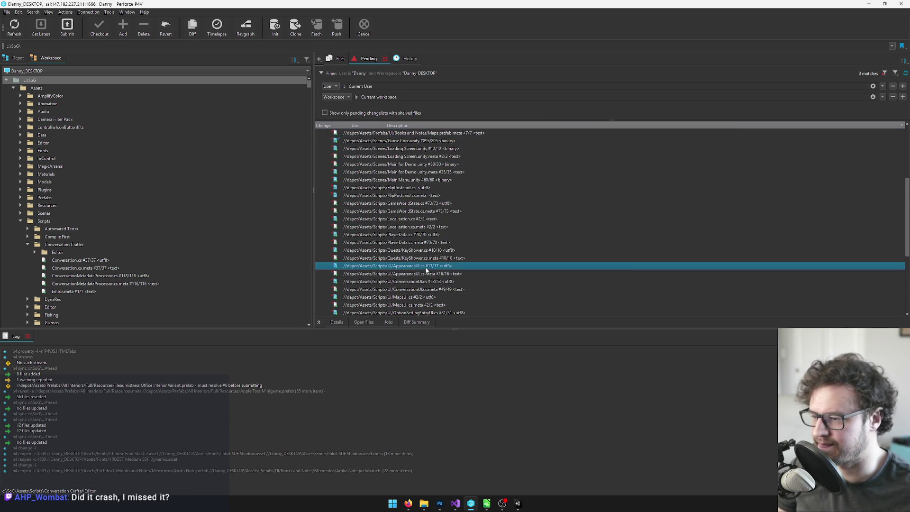
left_click(431, 282)
scroll(457, 275, "up", 5)
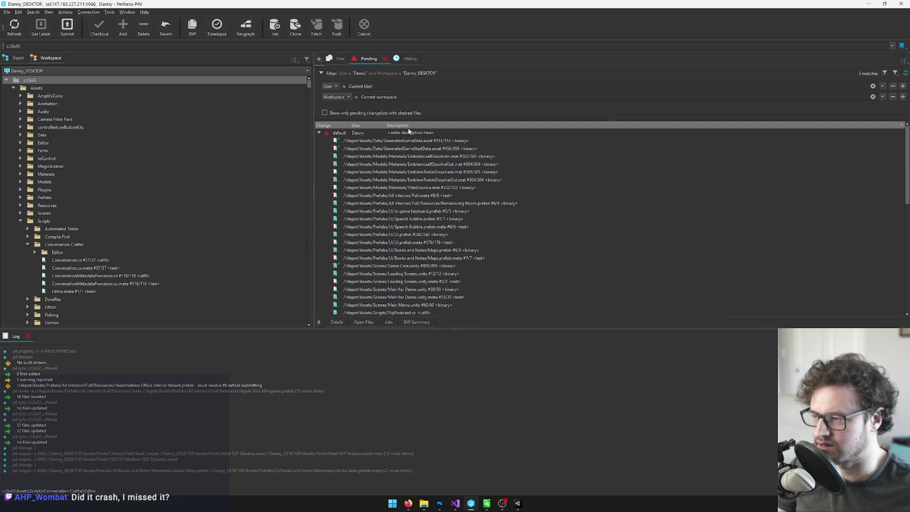
left_click(421, 197)
key("shift+End")
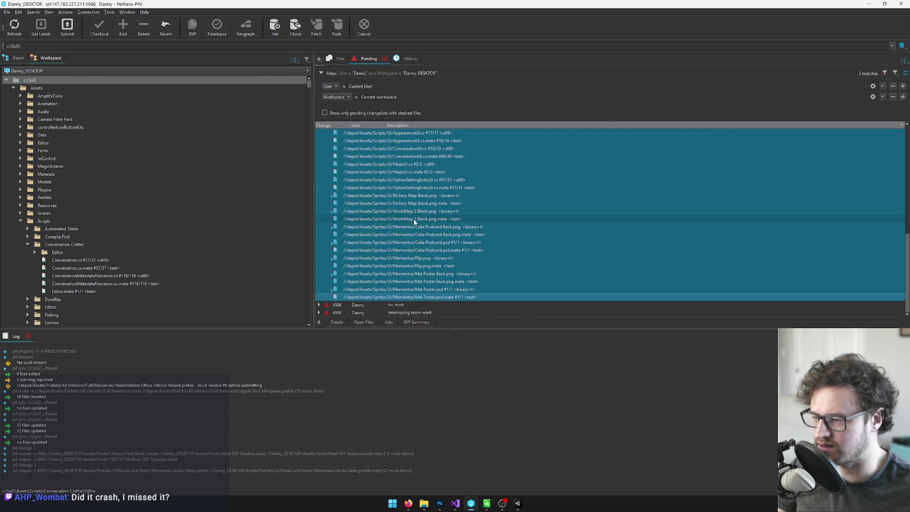
Revert the 57 unchanged files and move the Celia Postcard, Flip and Mel Poster sprites into changelist 4509.
right_click(414, 219)
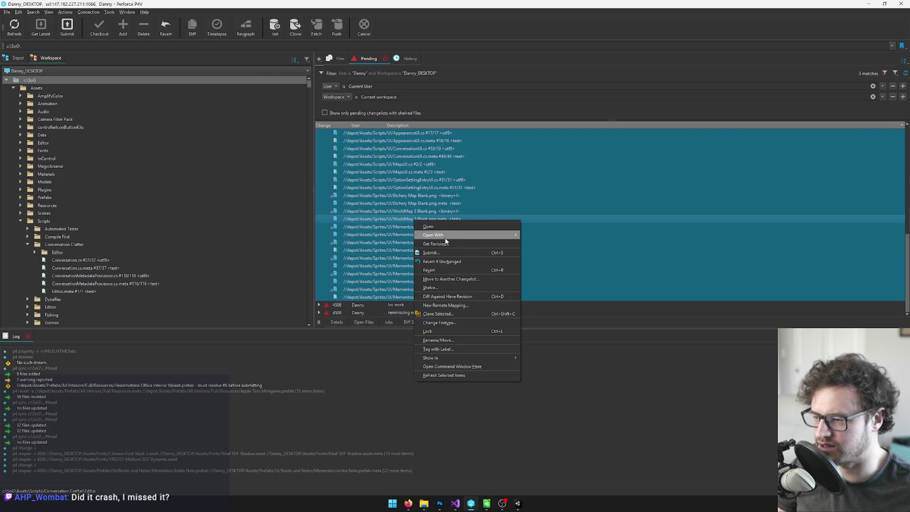
left_click(461, 261)
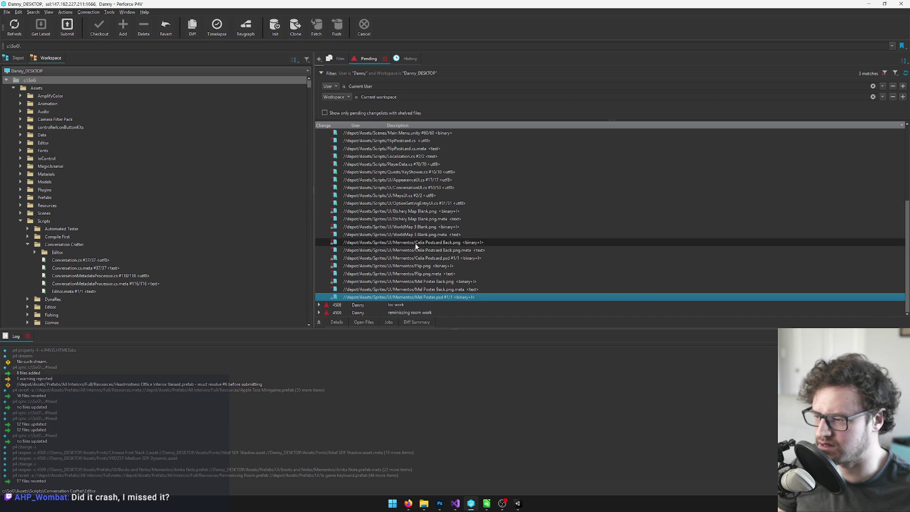
left_click(429, 245, "shift")
left_click_drag(417, 246, 402, 315)
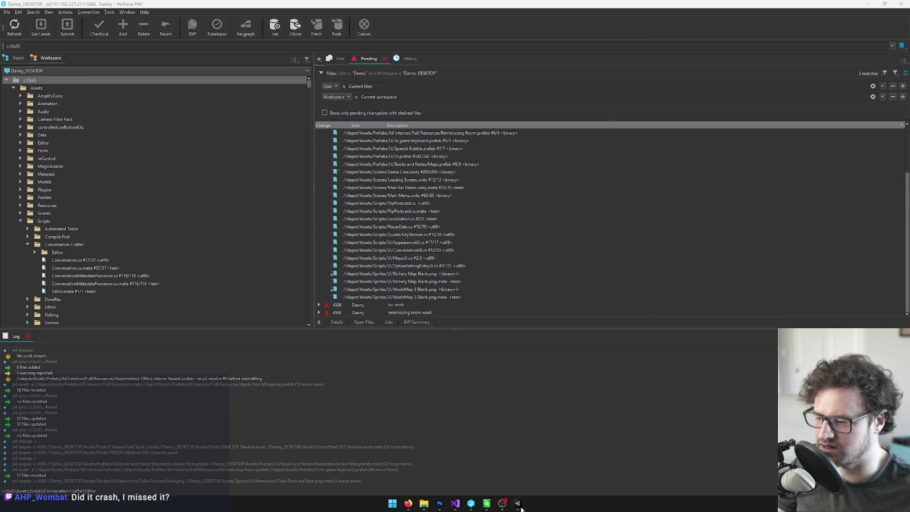
left_click(519, 504)
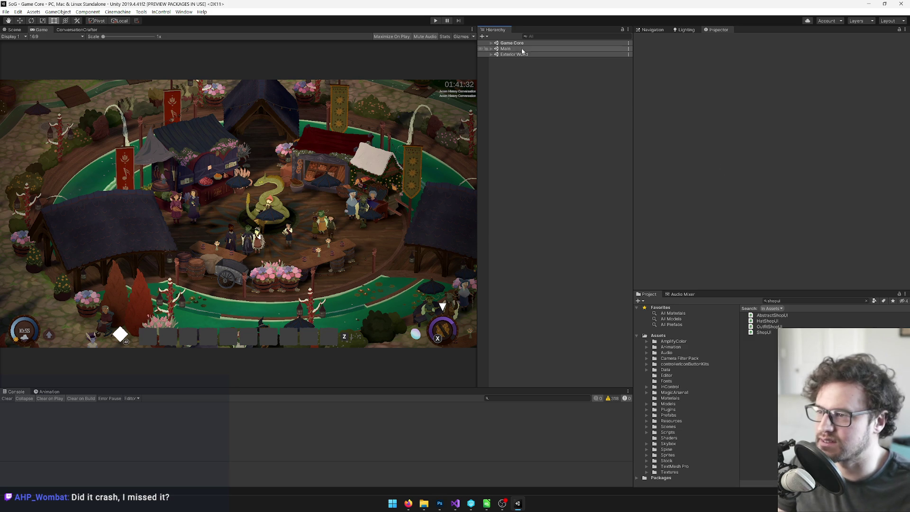
Expand the Game Core scene and run the game until the Spanish title Bosques y hadas appears.
left_click(492, 44)
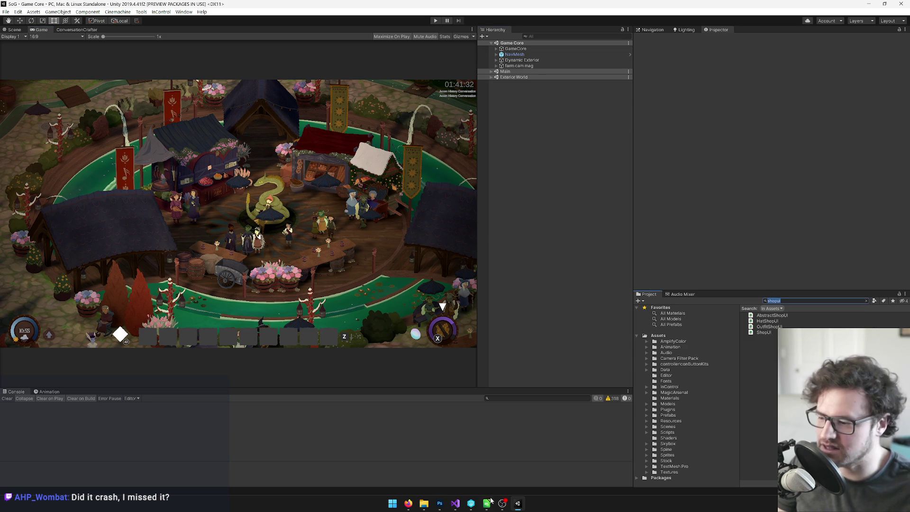
left_click(456, 503)
left_click(236, 133)
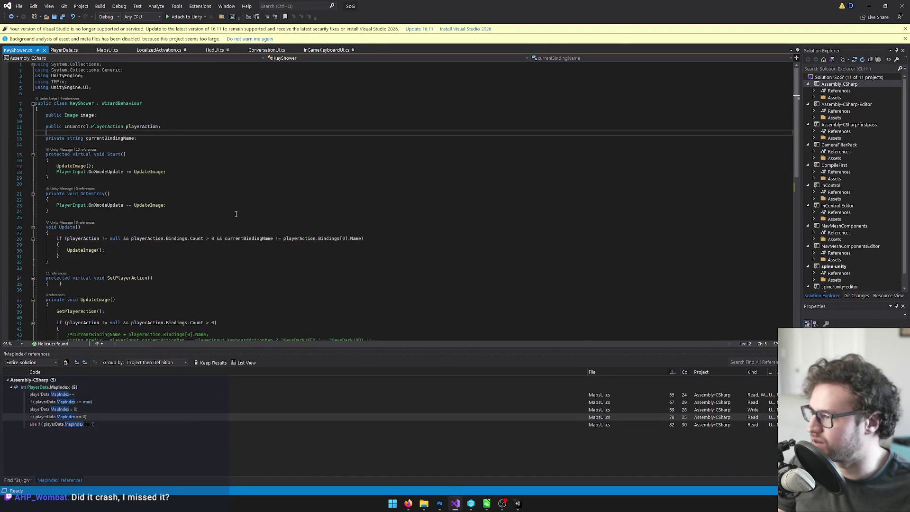
left_click(868, 6)
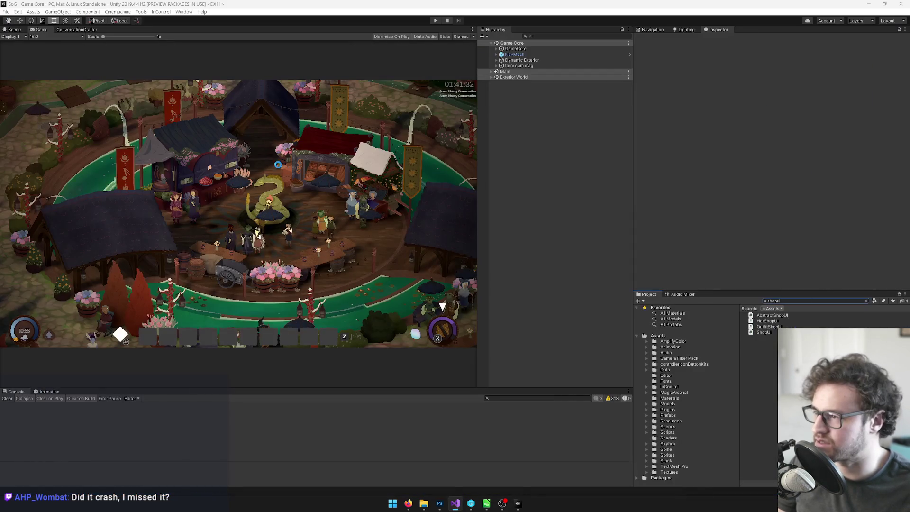
left_click(436, 21)
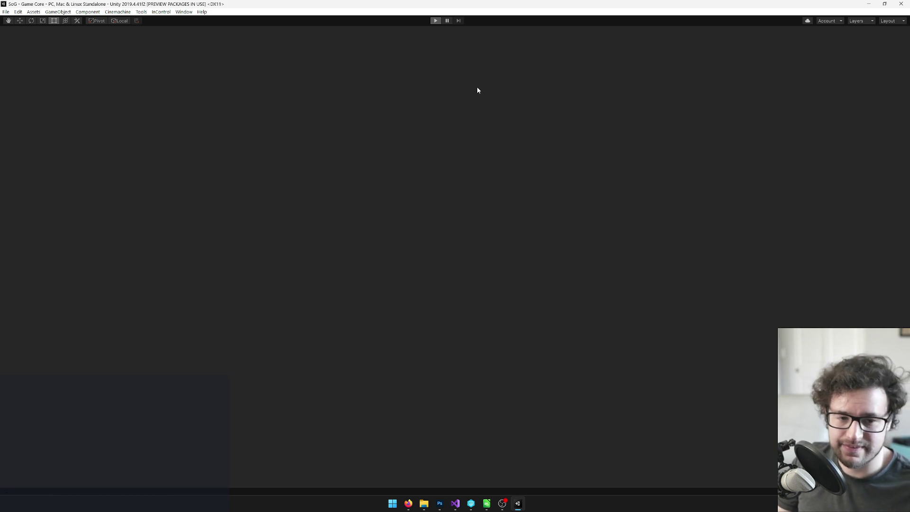
key("alt+Tab")
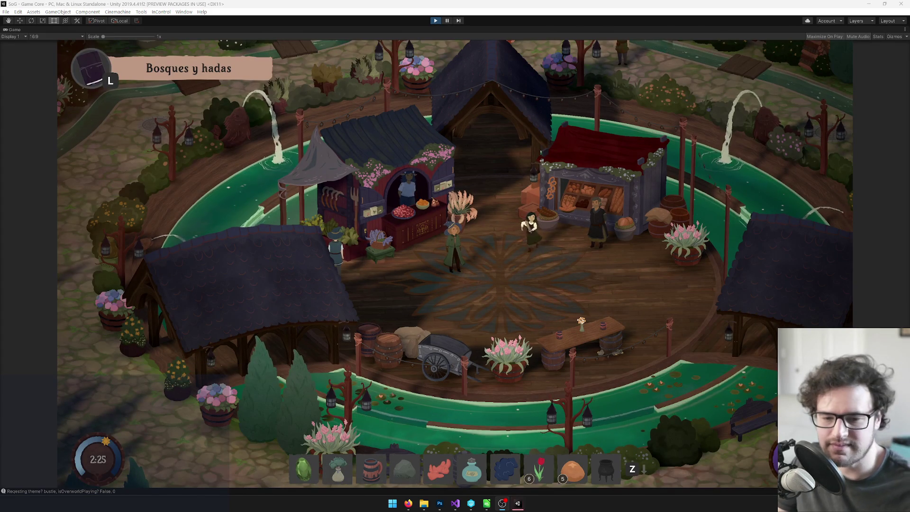
Open Canción del arado's practice screen from the inventory songs list, then exit play mode.
key("i")
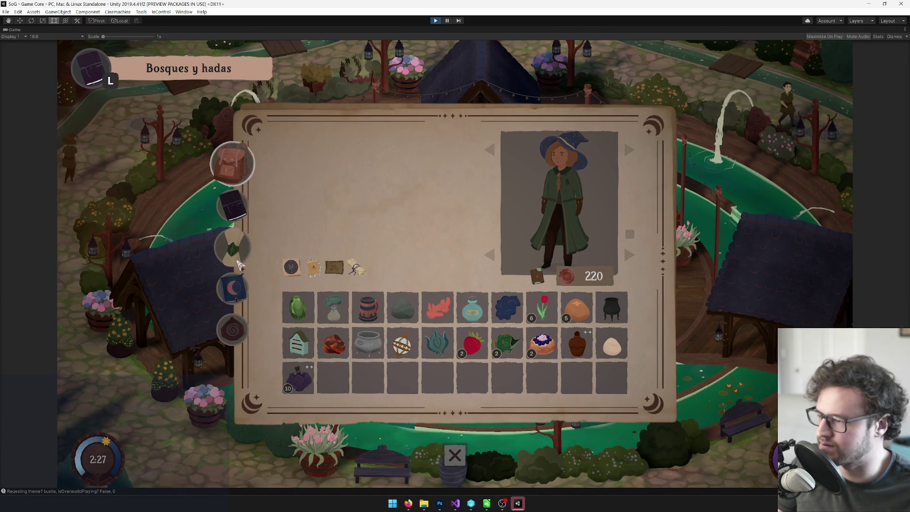
left_click(232, 251)
left_click(232, 288)
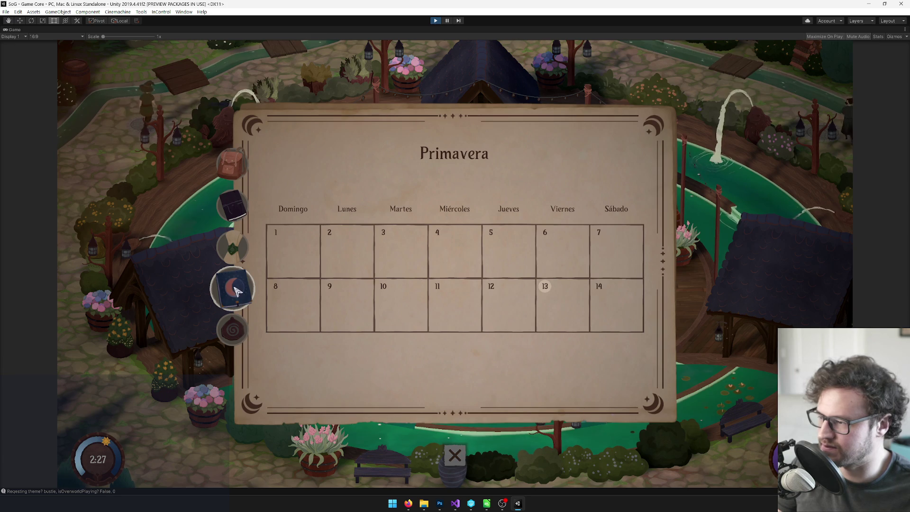
left_click(233, 209)
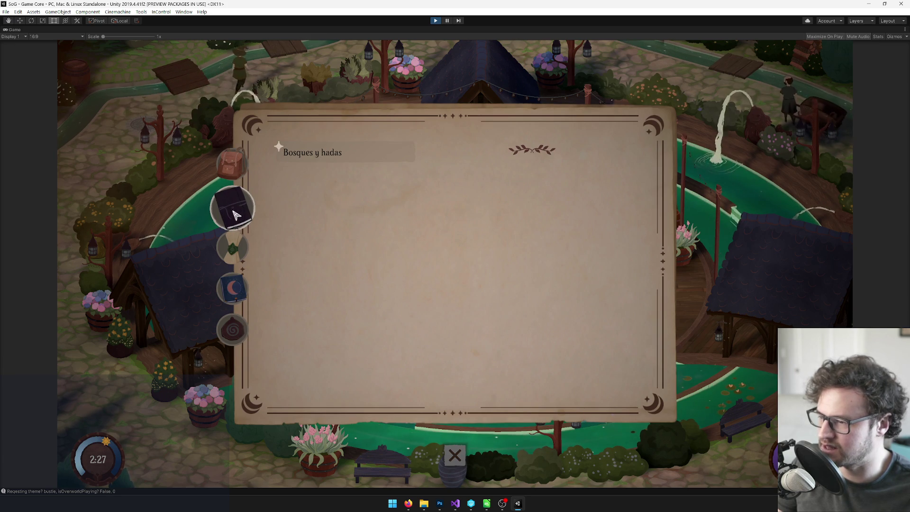
left_click(232, 247)
left_click(342, 151)
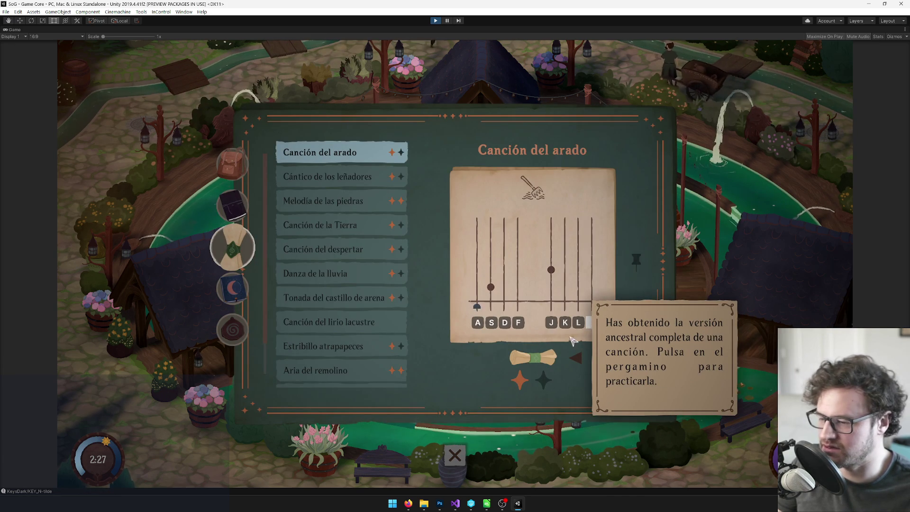
left_click(540, 357)
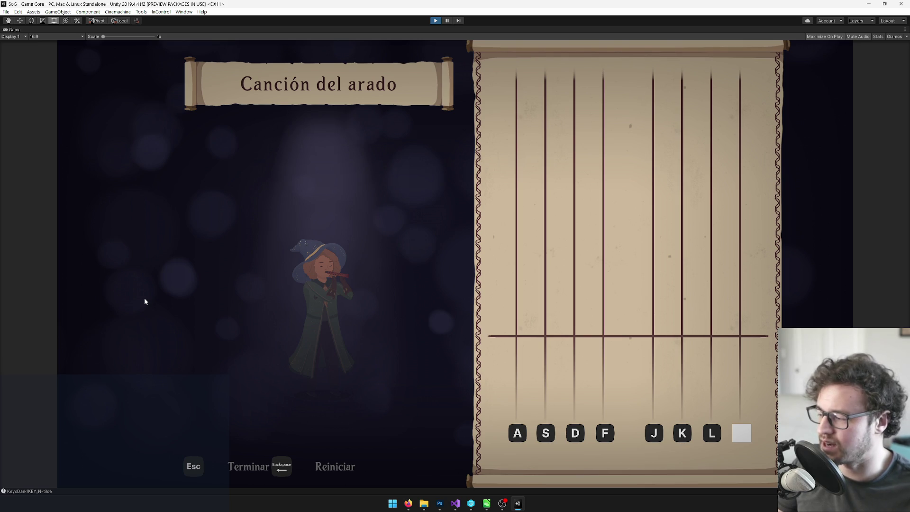
key("Escape")
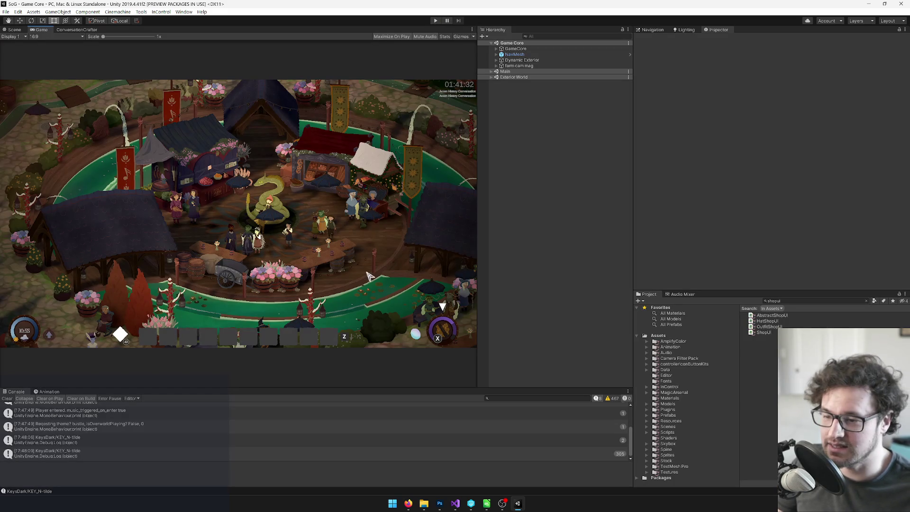
Search 'language' and inspect the Spanish N-tilde entry in Keyboard Language Defaults.
left_click(781, 302)
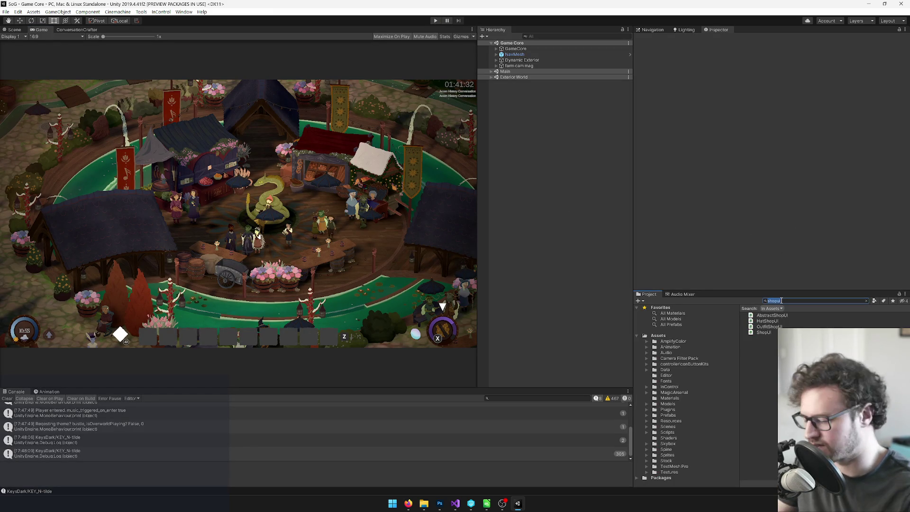
type("language")
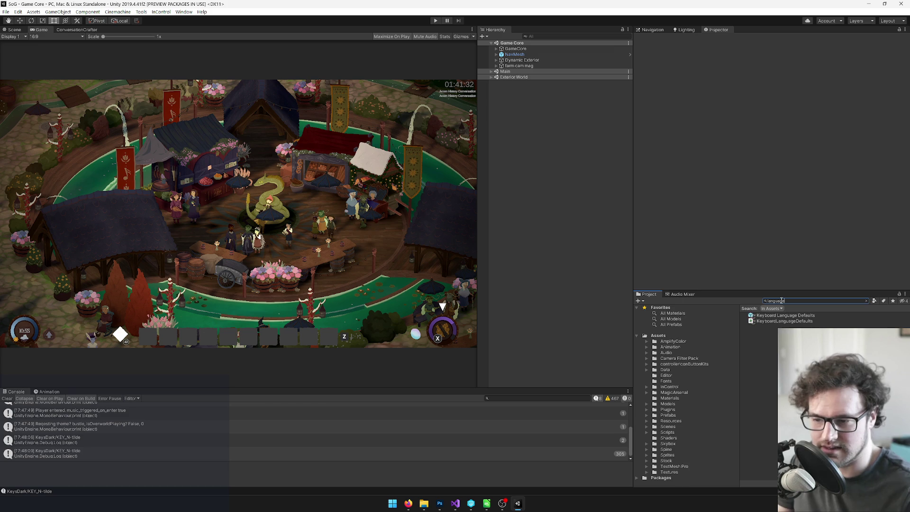
left_click(780, 315)
scroll(777, 90, "down", 5)
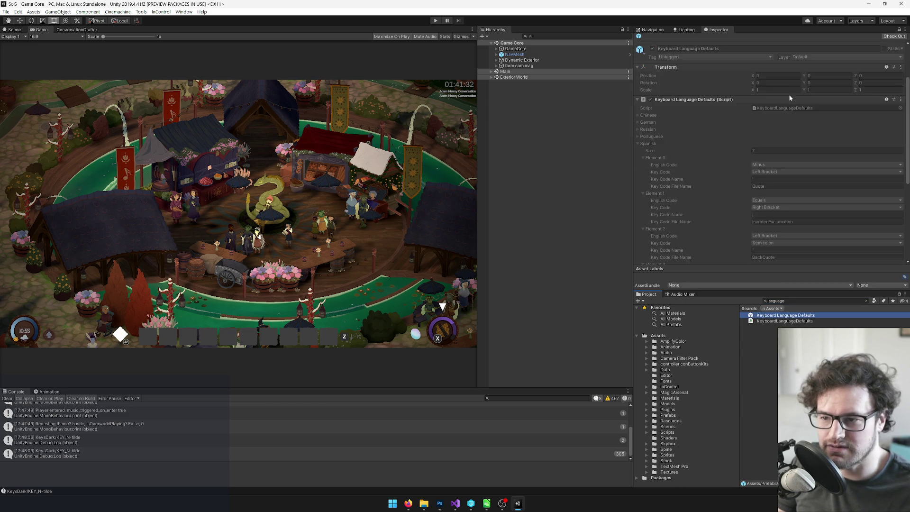
scroll(725, 132, "down", 3)
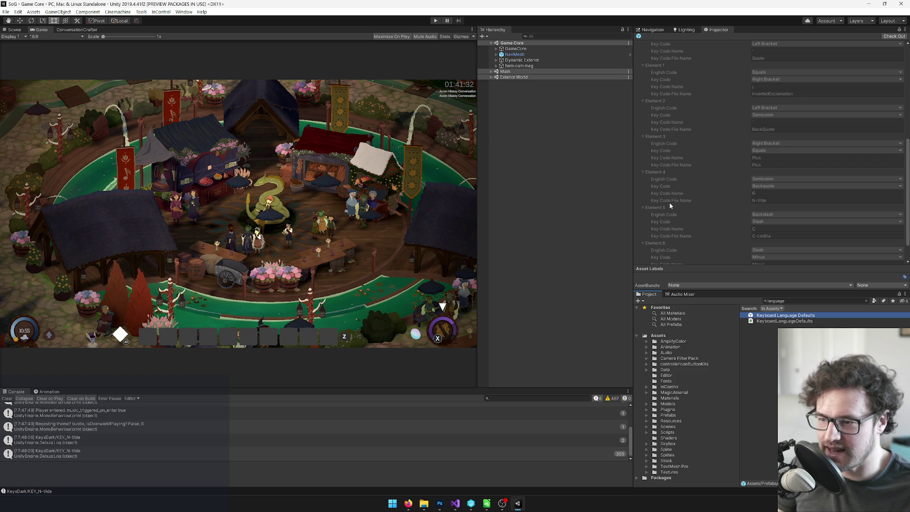
left_click(780, 203)
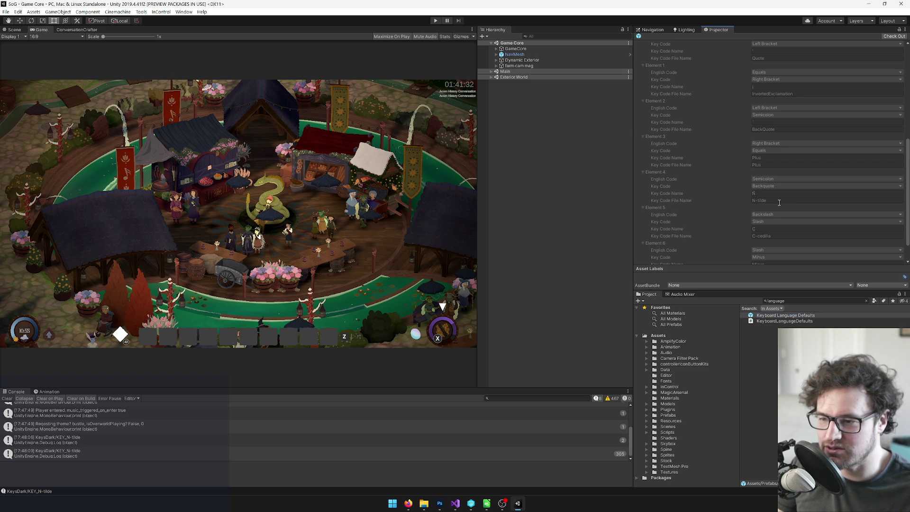
Search the project for 'n-til' and select the third KEY_N-tilde texture asset.
left_click(796, 301)
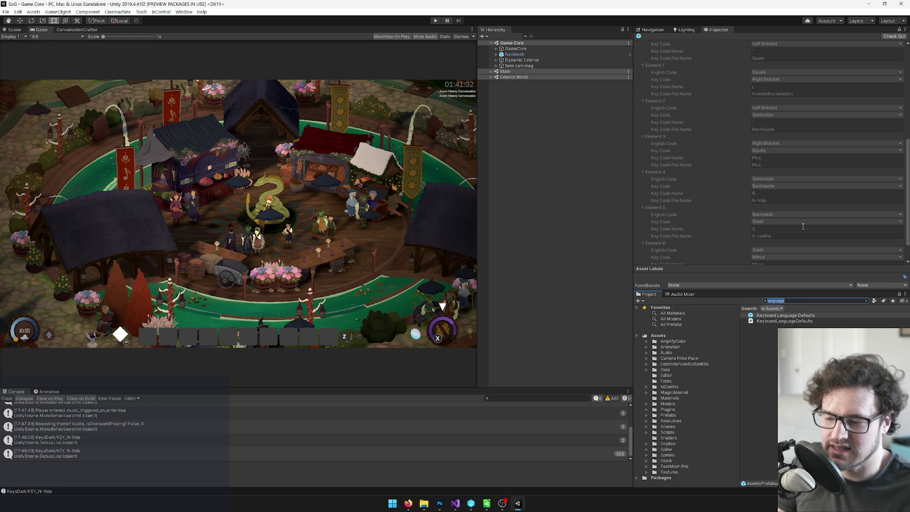
type("n-til")
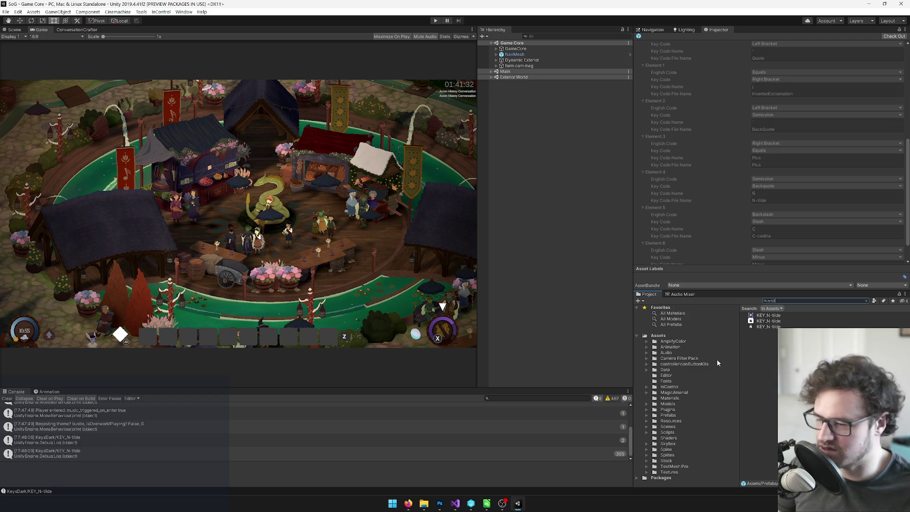
left_click(770, 327)
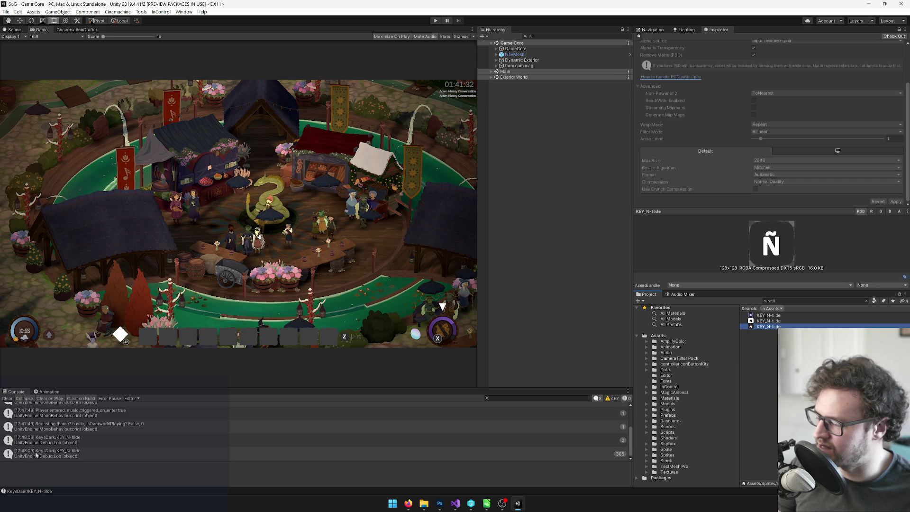
Read the KeysDark/KEY_N-tilde log's stack trace, then clear the search to reveal the KeysDark folder.
scroll(63, 456, "up", 2)
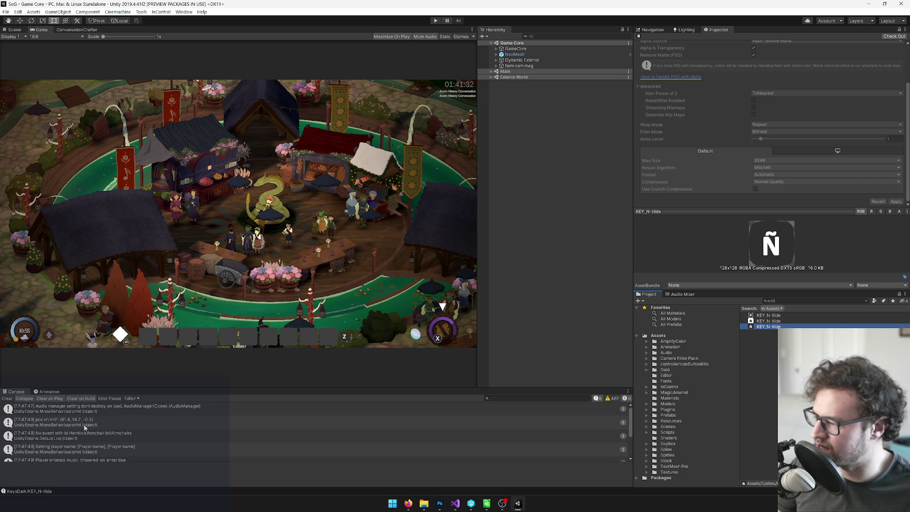
scroll(148, 424, "down", 3)
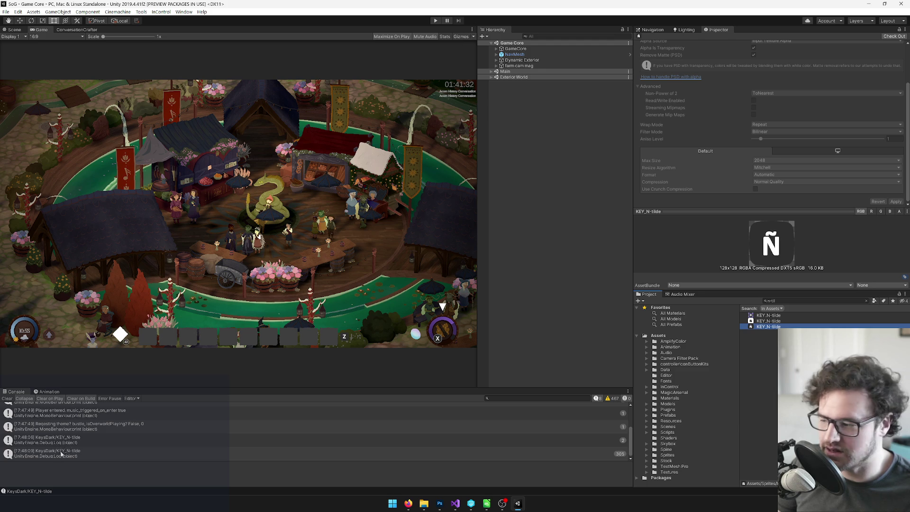
left_click(60, 455)
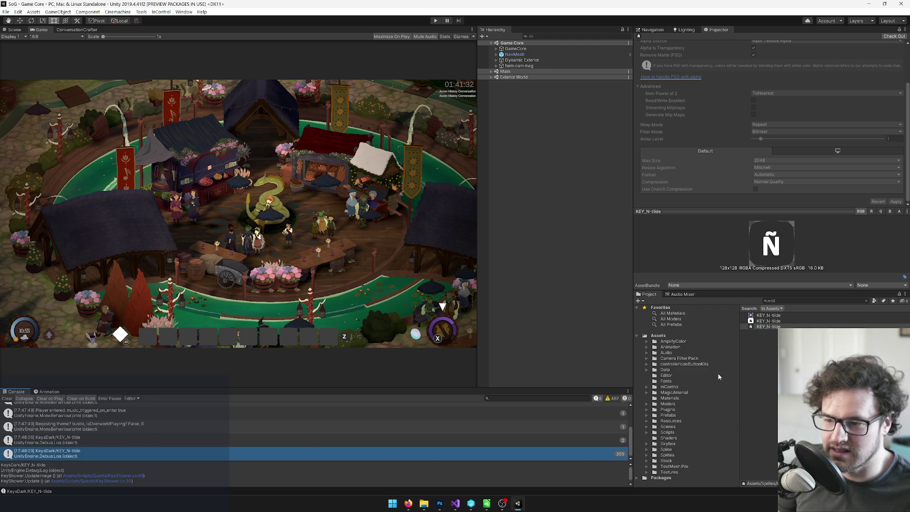
left_click(867, 300)
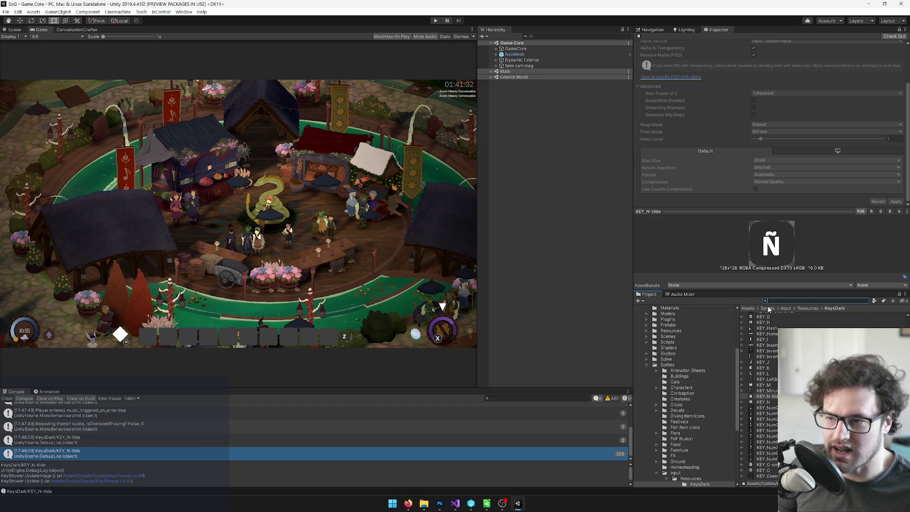
Check out KEY_N-tilde and set its Texture Type to Sprite (2D and UI).
left_click(763, 391)
left_click(761, 397)
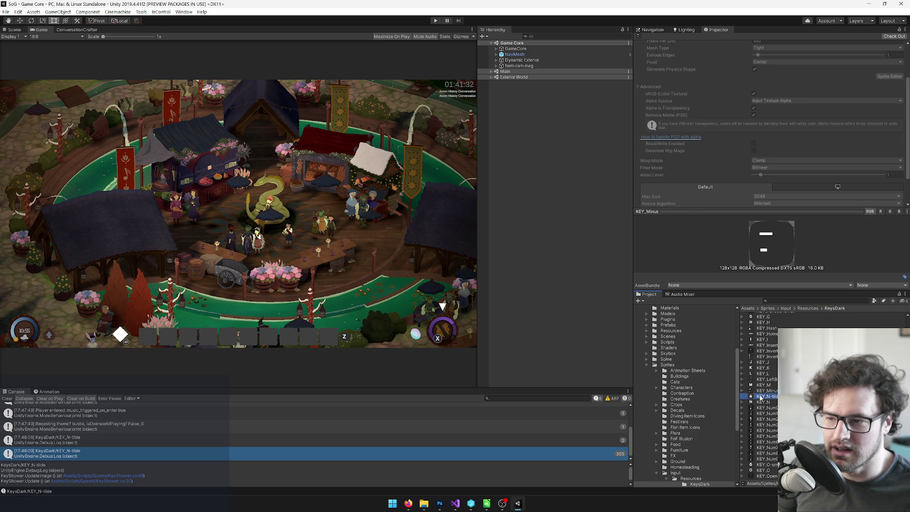
scroll(754, 152, "up", 3)
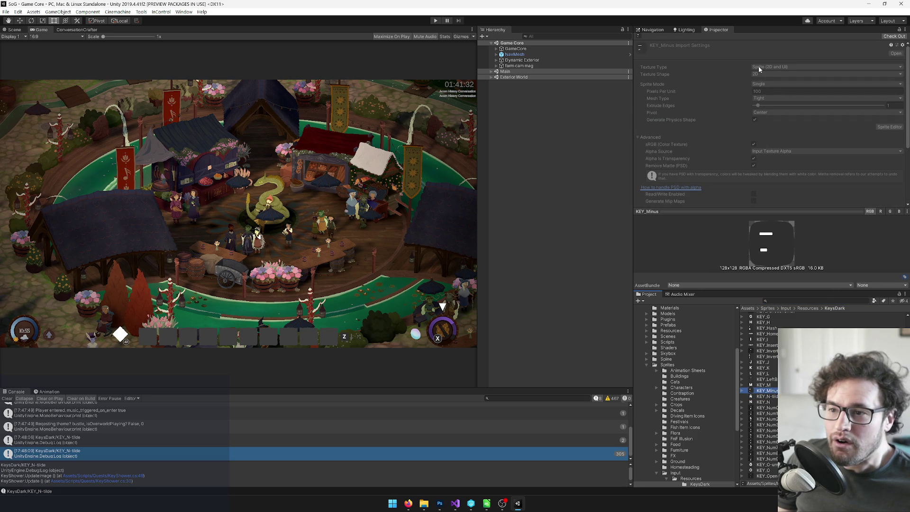
left_click(762, 397)
left_click(894, 36)
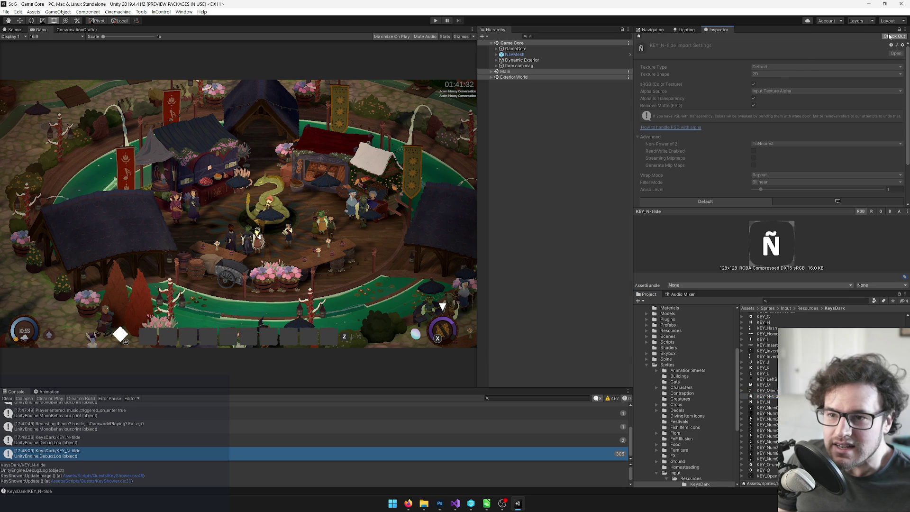
left_click(779, 67)
left_click(776, 99)
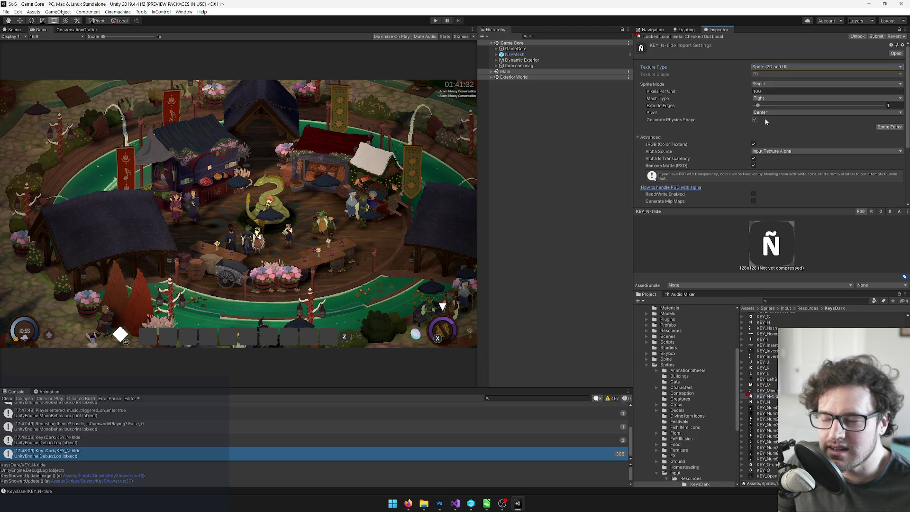
Compare KEY_N-tilde's import settings with KEY_Minus, clear the console and start play mode.
scroll(805, 155, "down", 3)
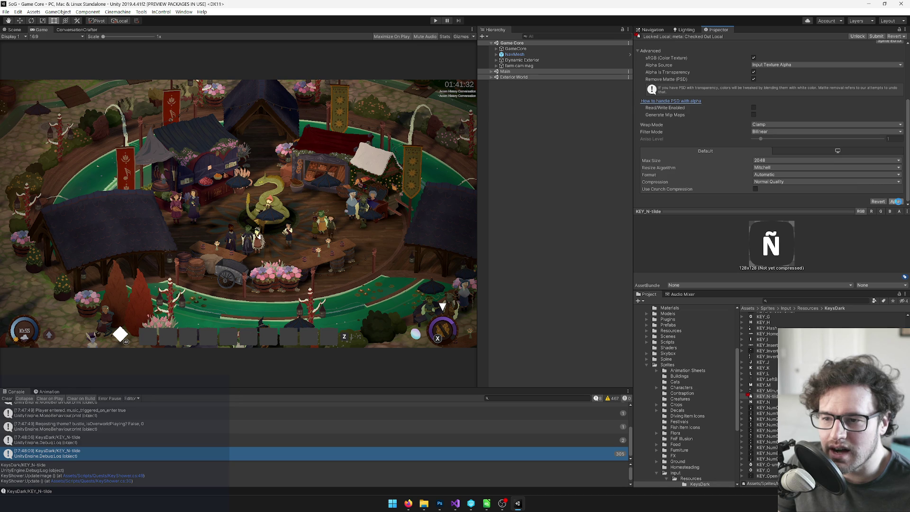
left_click(761, 390)
scroll(754, 156, "up", 3)
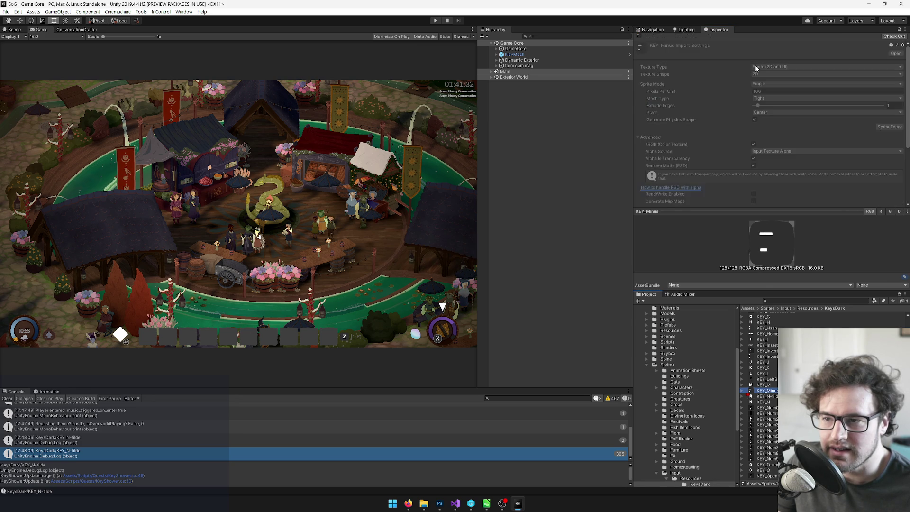
scroll(756, 122, "down", 3)
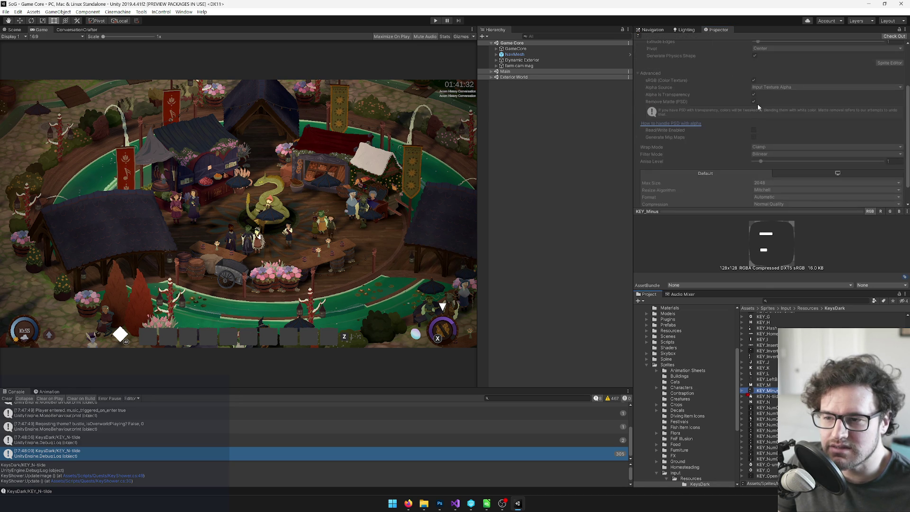
left_click(761, 396)
left_click(760, 391)
left_click(763, 396)
scroll(785, 131, "up", 3)
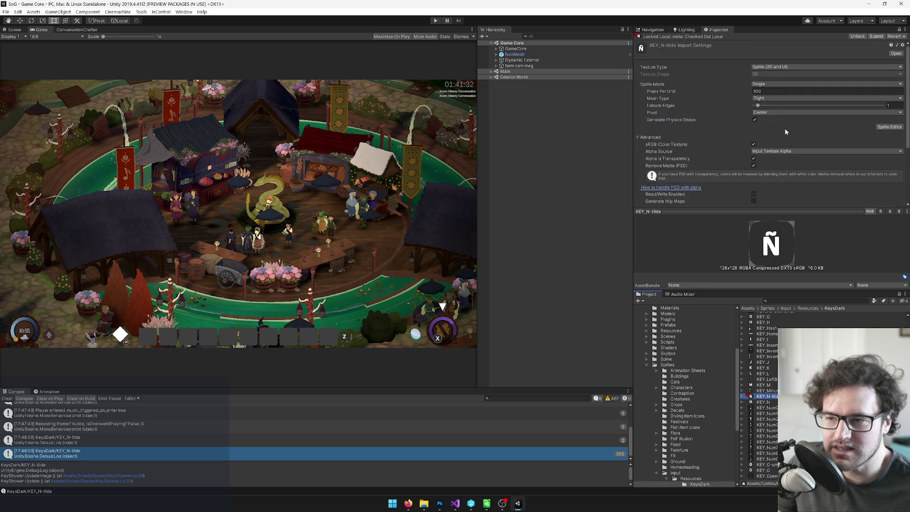
left_click(7, 398)
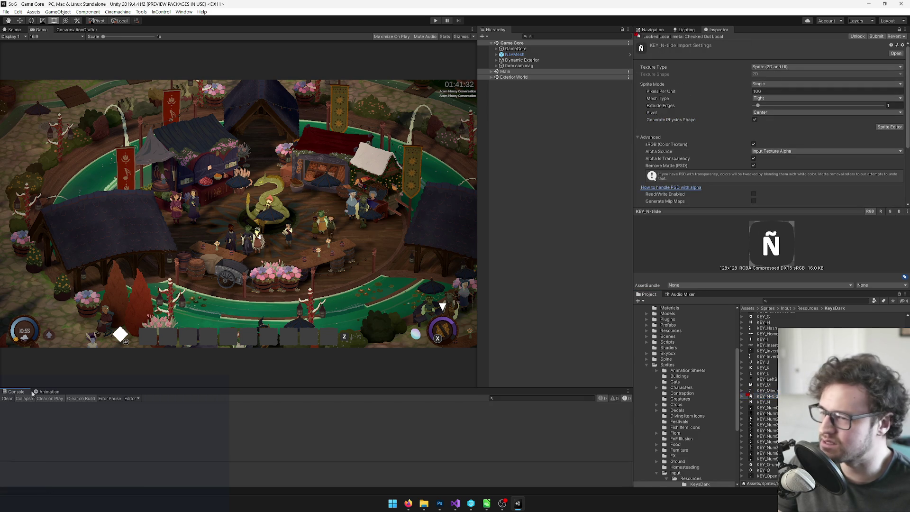
left_click(436, 21)
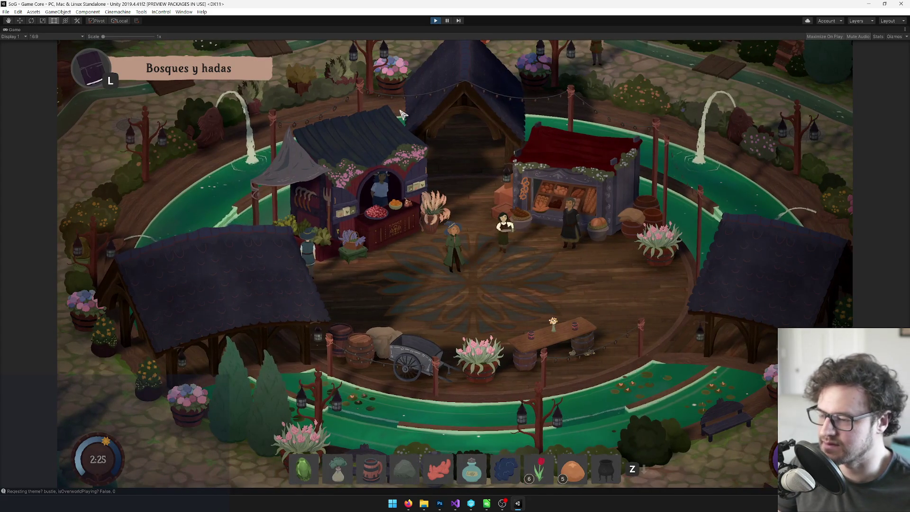
Practise Canción del arado from the inventory songs page to confirm the Ñ key prompt.
key("z")
key("3")
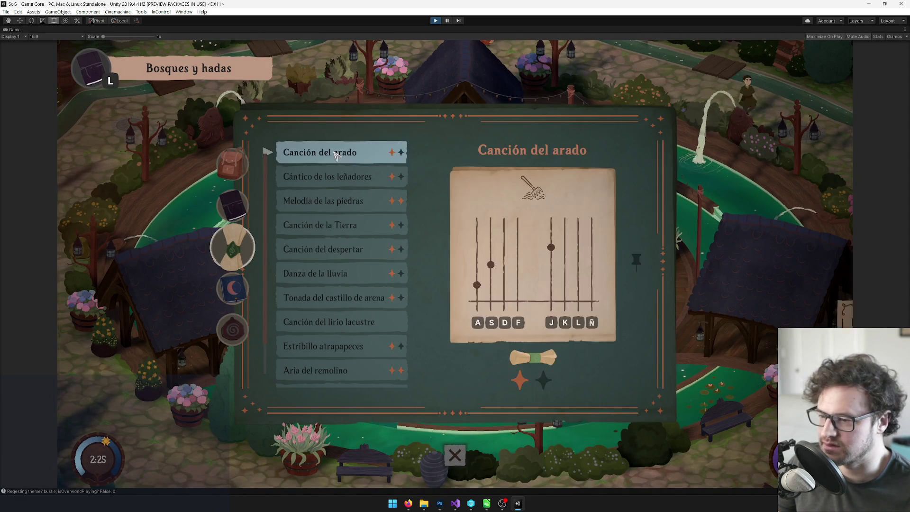
left_click(533, 356)
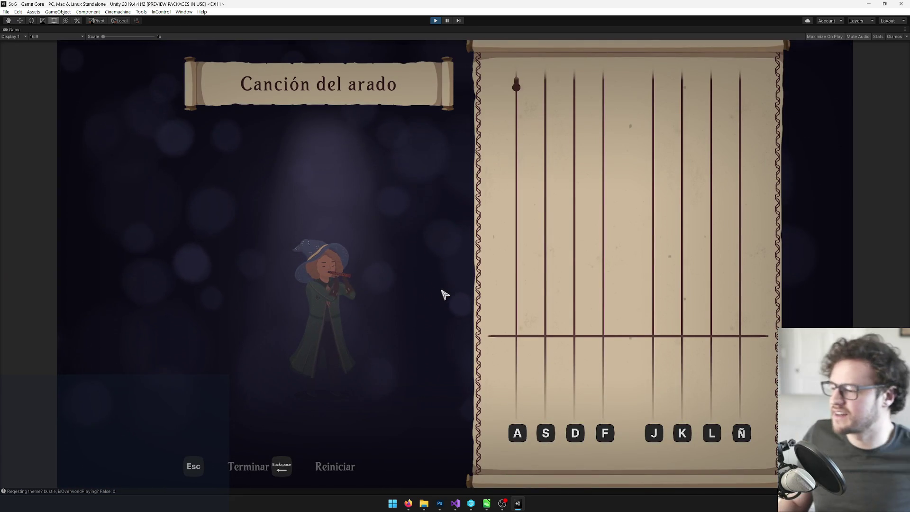
left_click(439, 21)
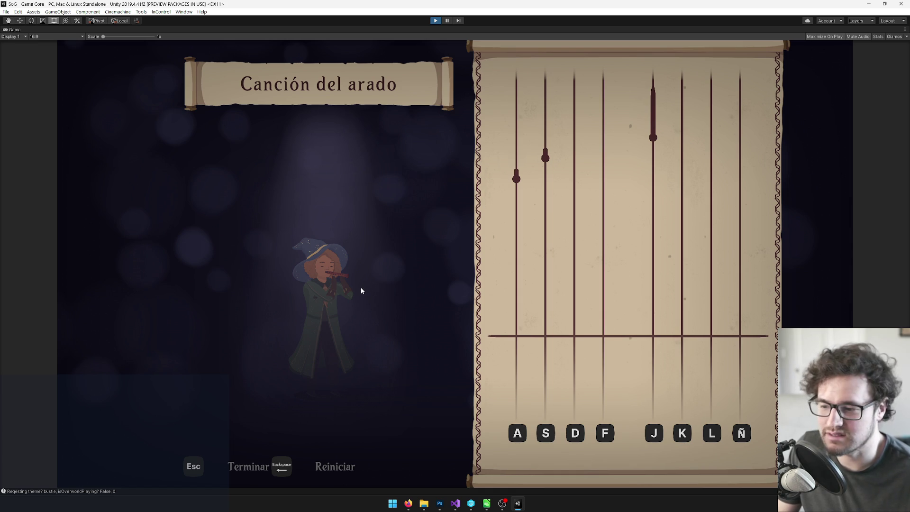
Exit play mode, clear the console, and view the Canva bug report's issue in cell B4.
key("ctrl+p")
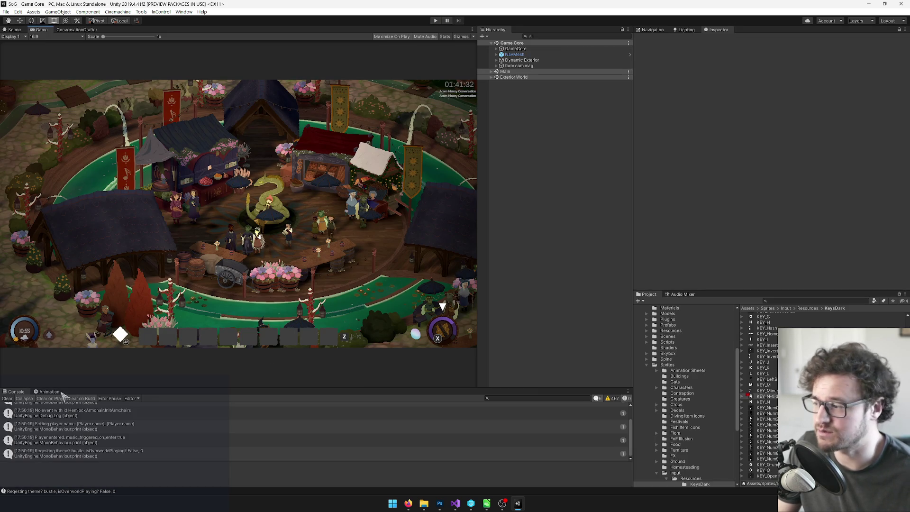
left_click(8, 399)
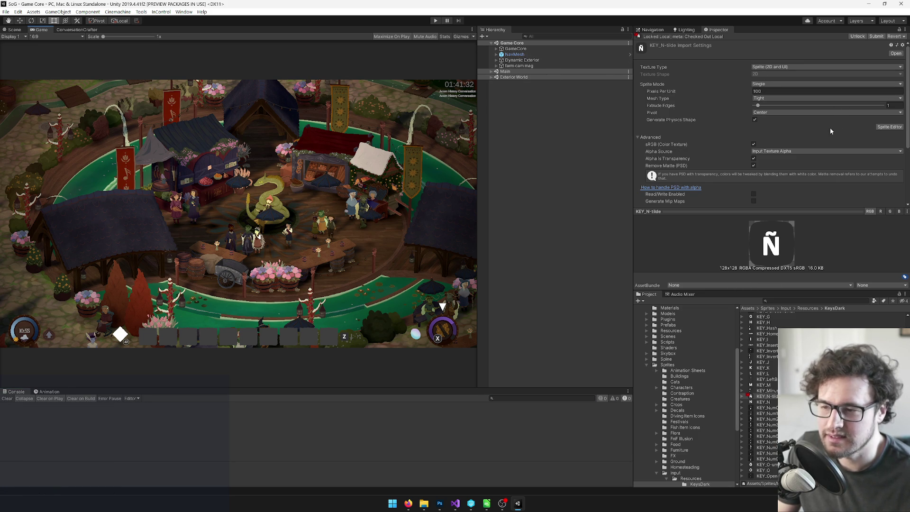
mouse_move(410, 502)
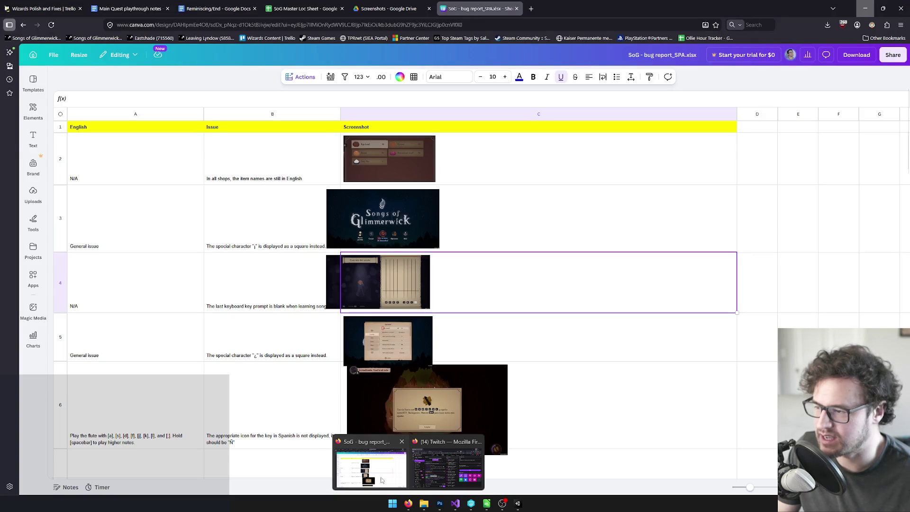
left_click(382, 474)
left_click(227, 283)
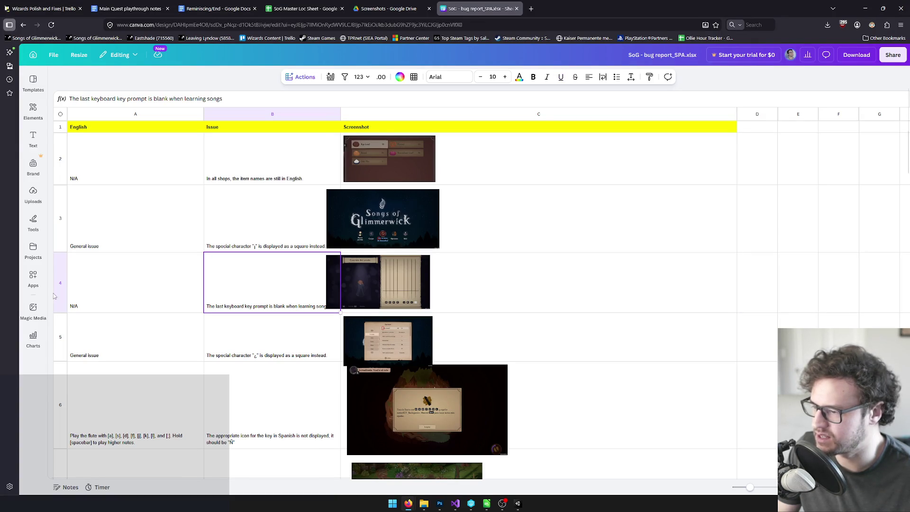
Put the row-6 missing-key screenshot in the Canva bug report into crop mode.
left_click(404, 291)
left_click(440, 411)
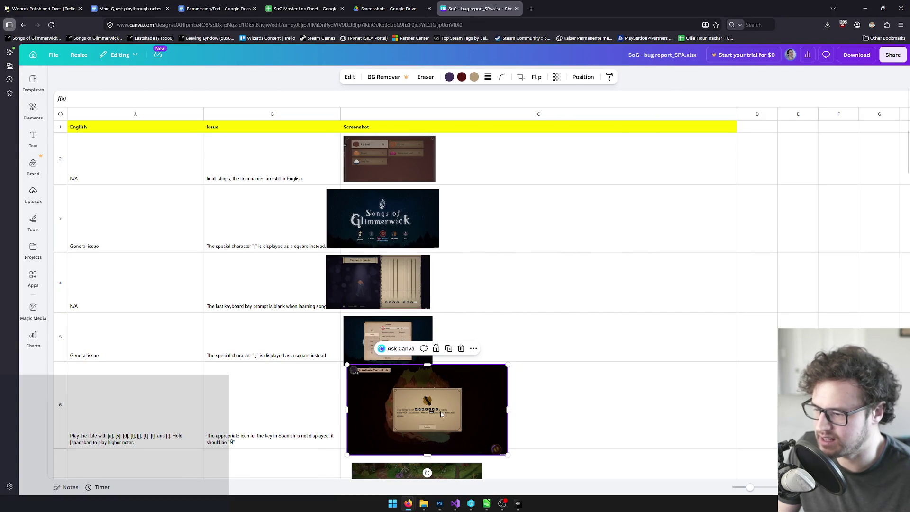
double_click(440, 411)
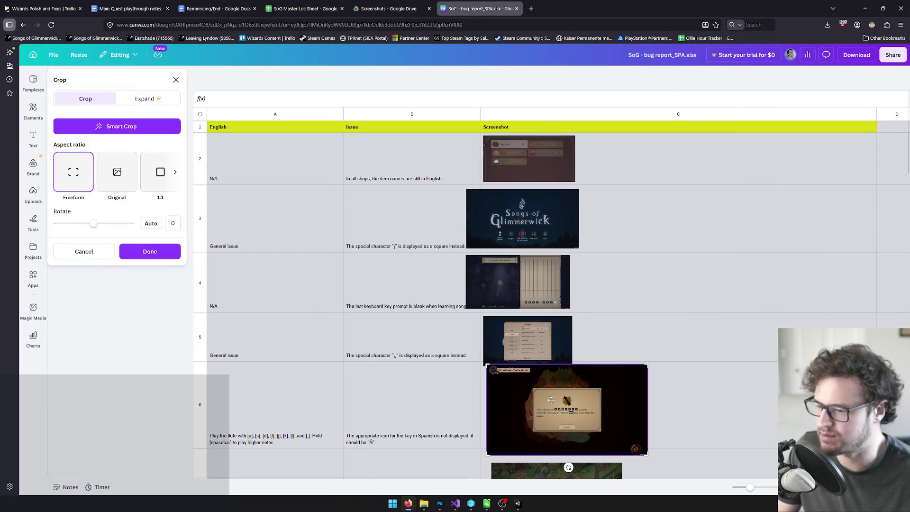
scroll(545, 395, "down", 3)
right_click(570, 293)
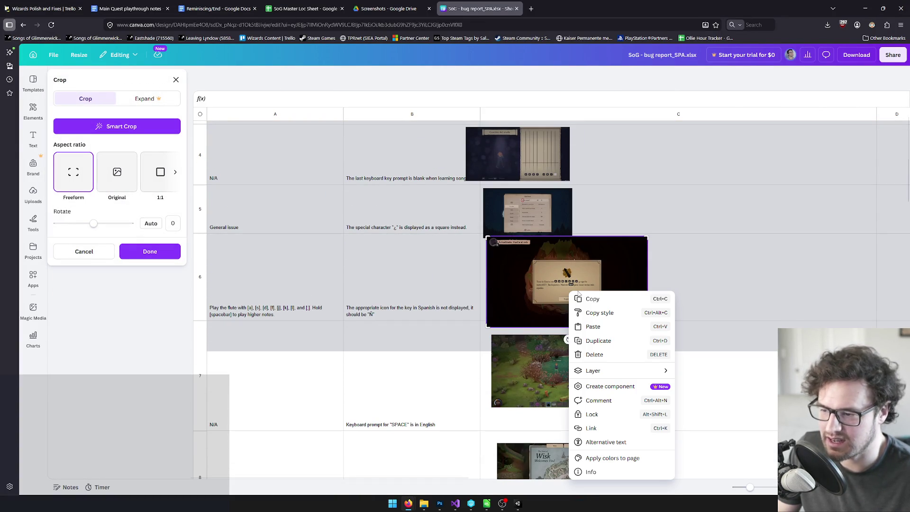
left_click(590, 302)
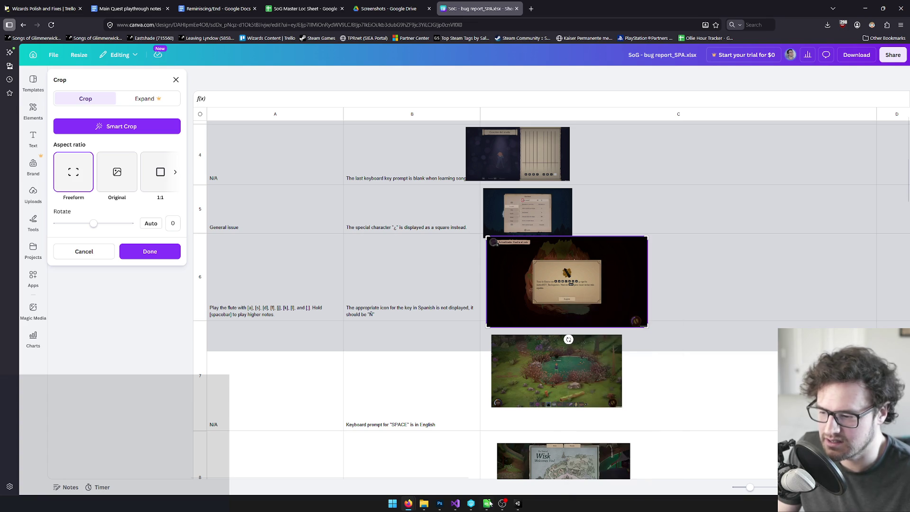
left_click(440, 503)
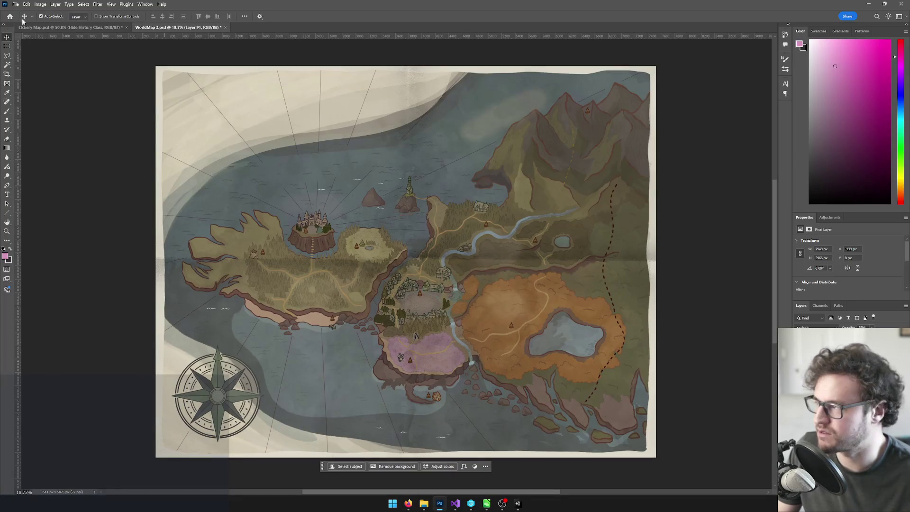
Create a blank 1920x1080 Photoshop document and select the whole canvas.
key("alt+f")
key("Return")
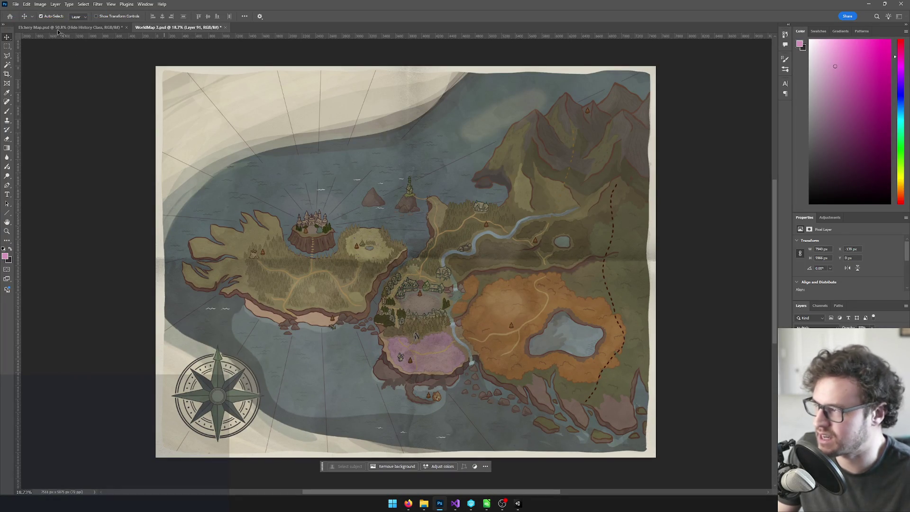
left_click(556, 351)
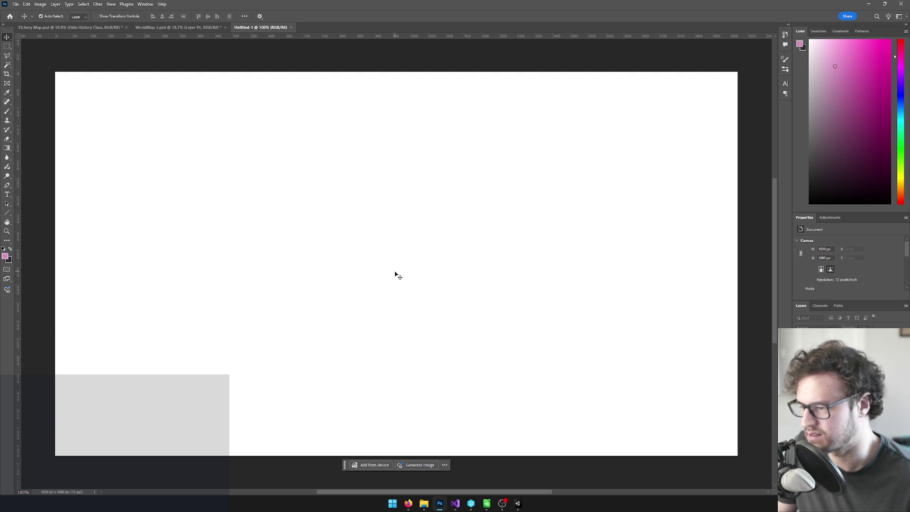
key("ctrl+a")
Drag the row-6 screenshot's crop in Canva out to reveal the full image.
key("alt+Tab")
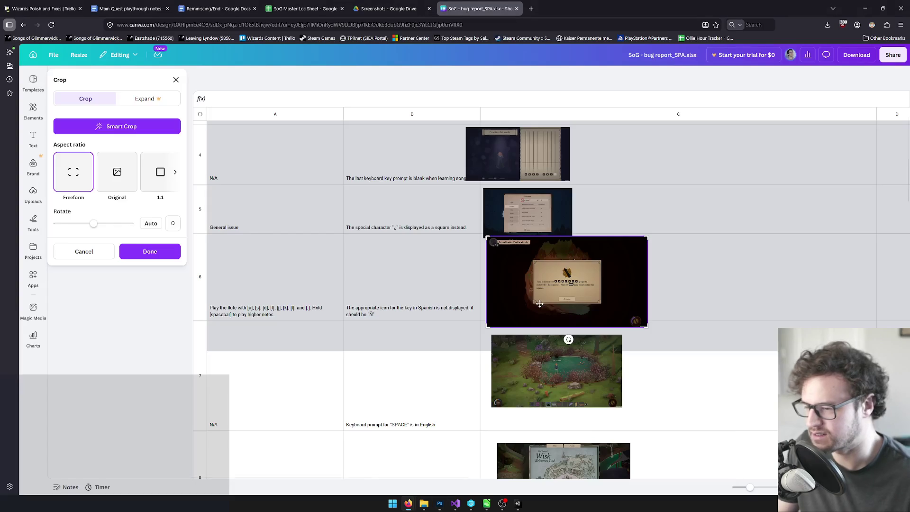
mouse_move(647, 325)
left_mouse_down()
mouse_move(893, 457)
mouse_move(907, 474)
left_mouse_up()
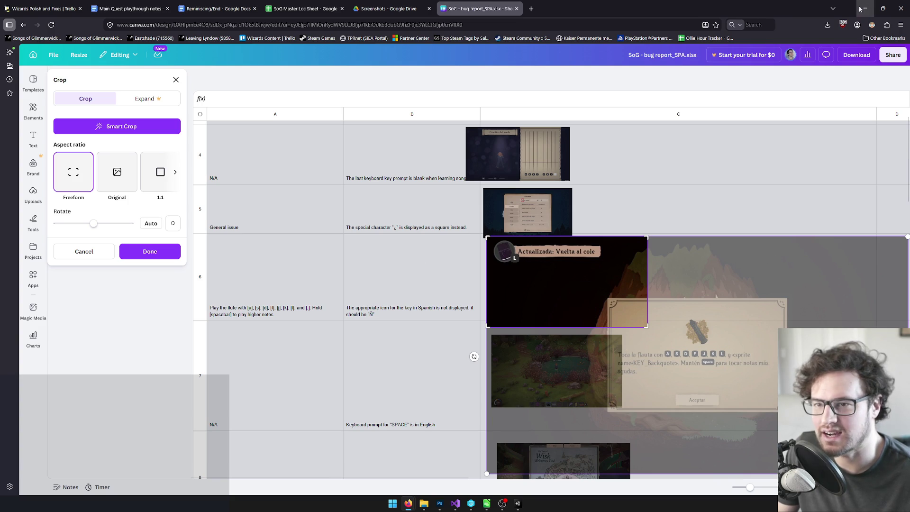
key("alt+Tab")
left_click(517, 503)
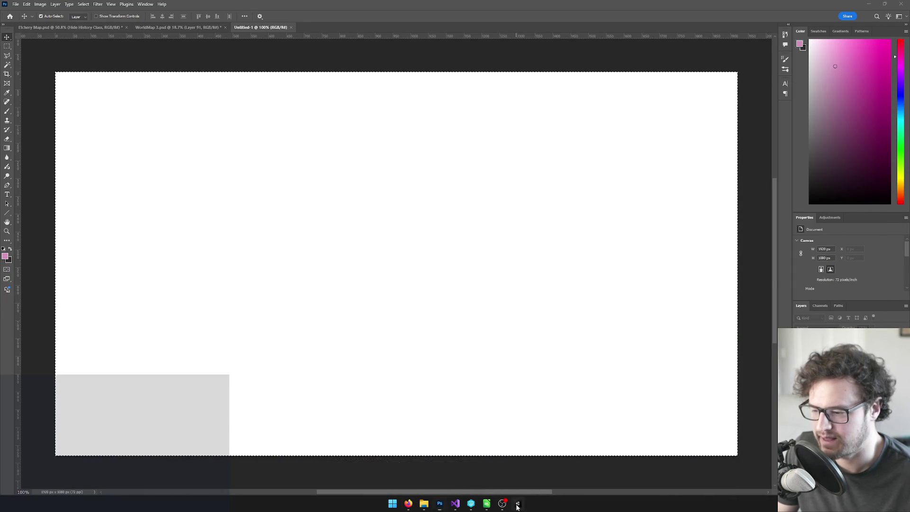
left_click(790, 301)
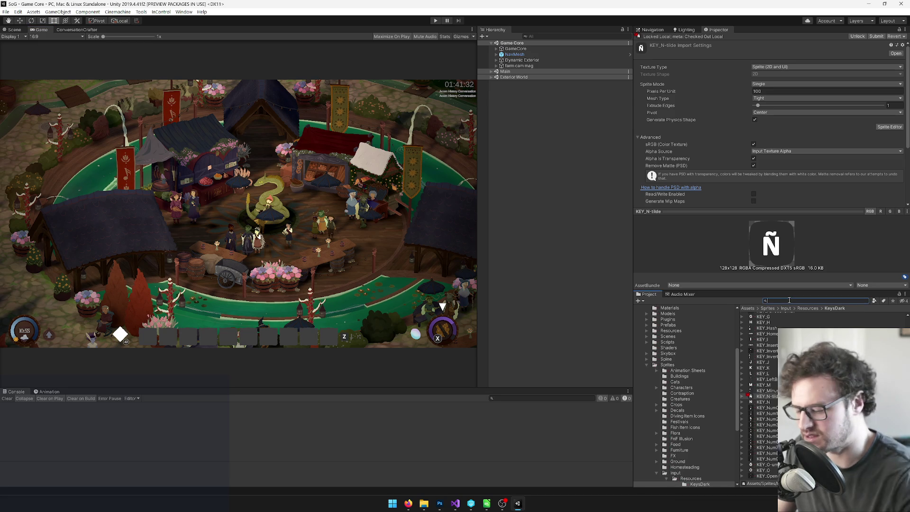
Search 'langua' and review the Spanish entries of Keyboard Language Defaults.
type("langua")
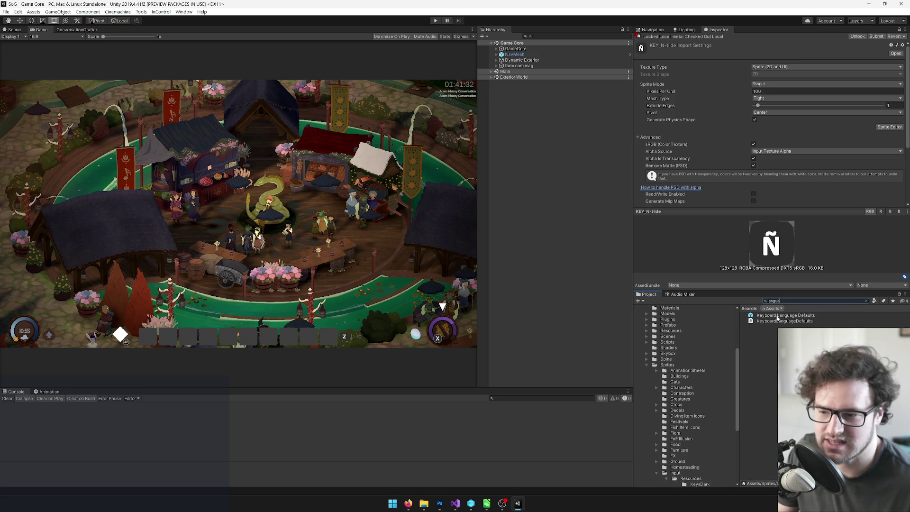
left_click(782, 316)
scroll(758, 118, "down", 3)
scroll(763, 127, "down", 3)
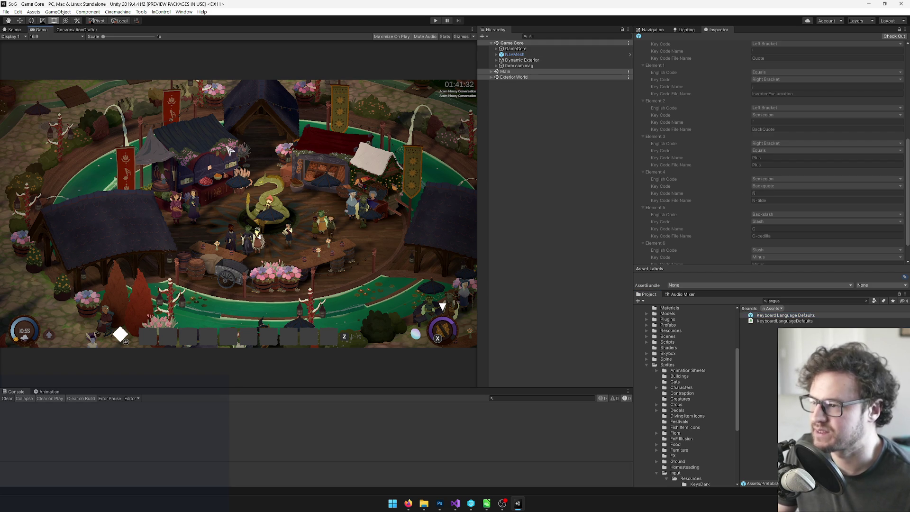
Assign Day 0 Default Start Anywhere as GameCore's game start settings.
left_click(496, 49)
left_click(516, 49)
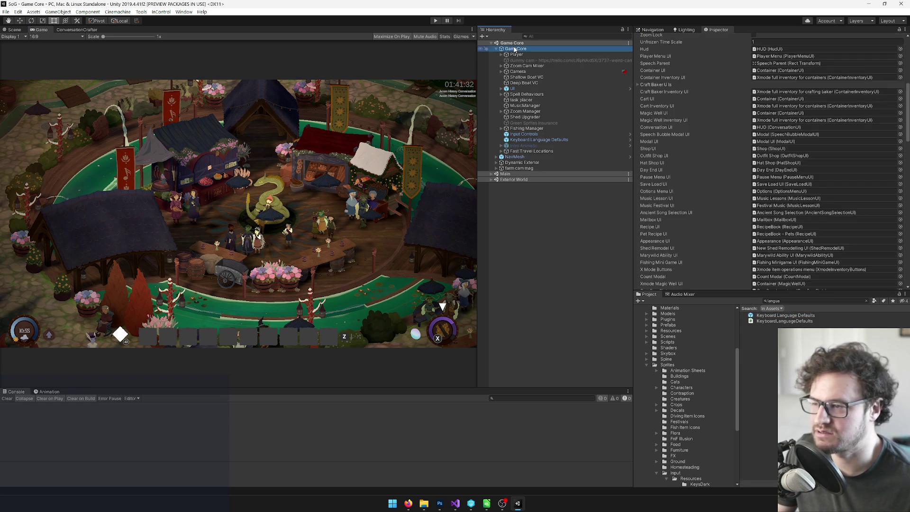
left_click(900, 112)
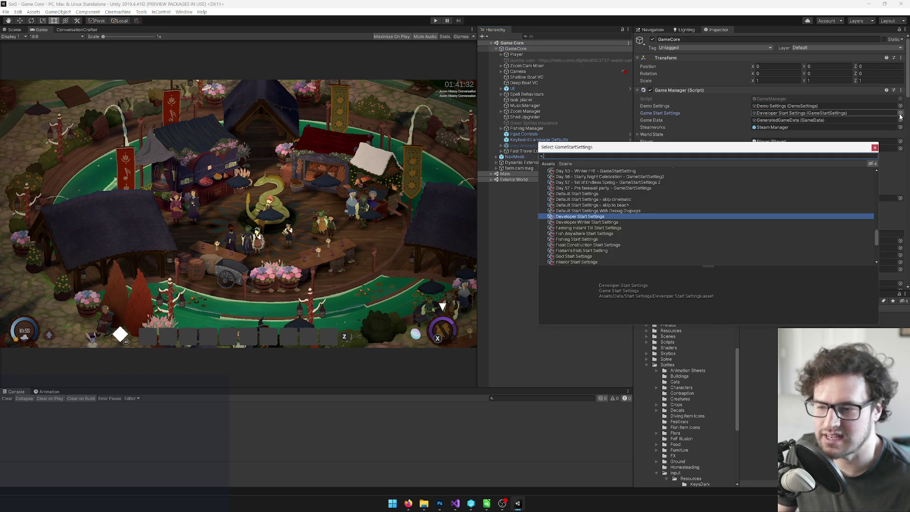
type("day0")
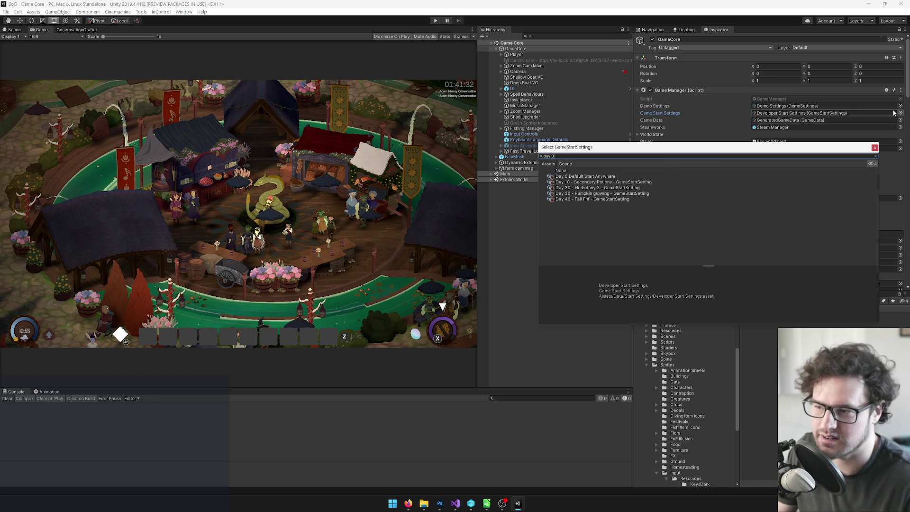
double_click(597, 177)
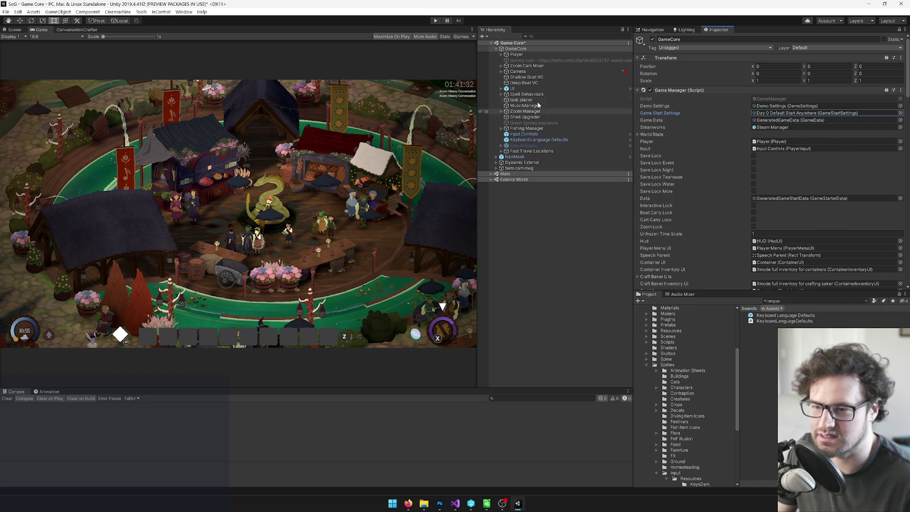
left_click(516, 54)
left_click(11, 30)
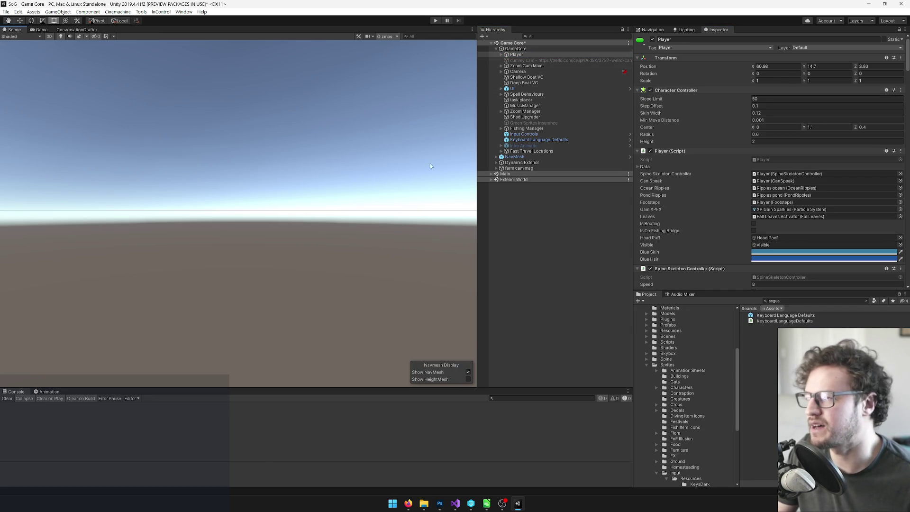
Switch the Scene view to 3D perspective, tilt it onto the ground, and hide the UI layer.
left_click(48, 37)
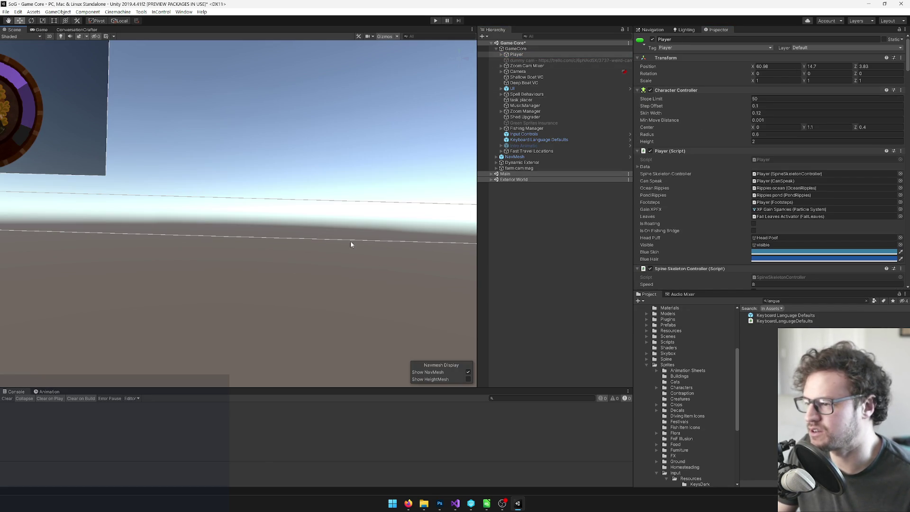
mouse_move(343, 204)
left_mouse_down()
mouse_move(332, 223)
mouse_move(314, 206)
mouse_move(313, 252)
mouse_move(299, 258)
left_mouse_up()
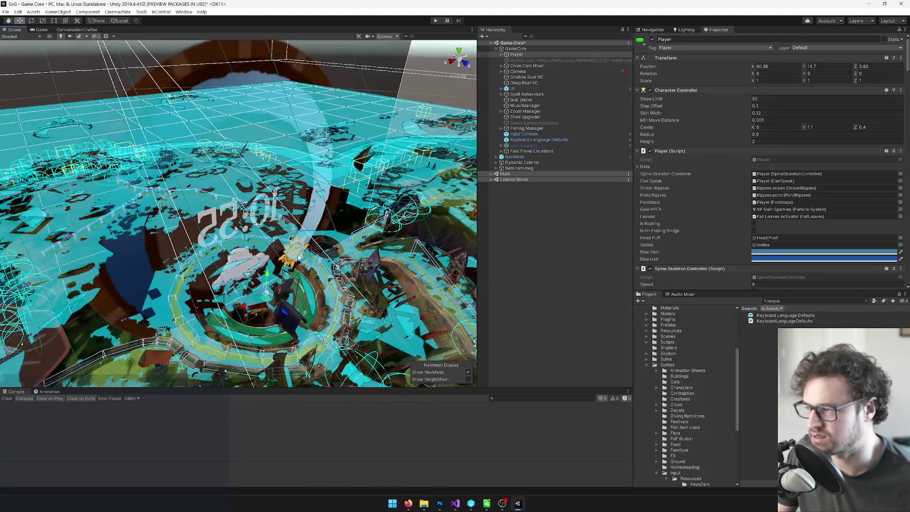
left_click(888, 21)
left_click(860, 21)
left_click(860, 20)
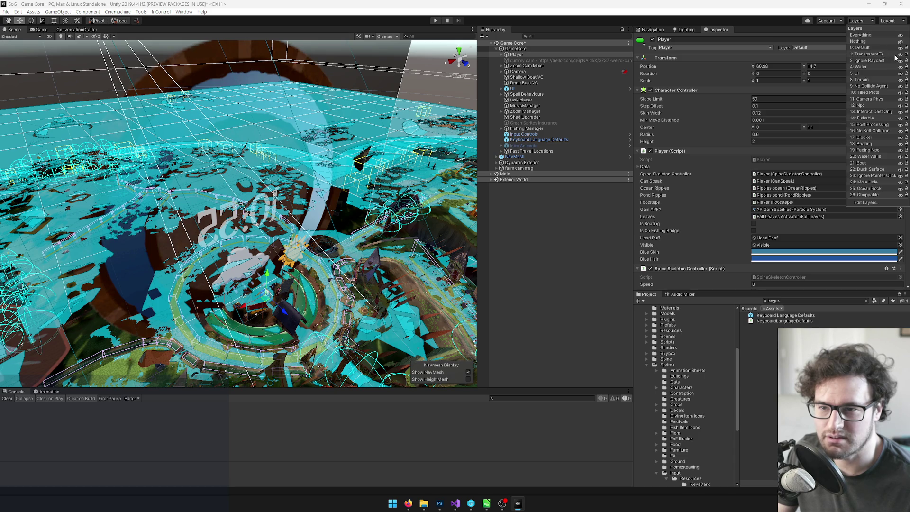
left_click(901, 74)
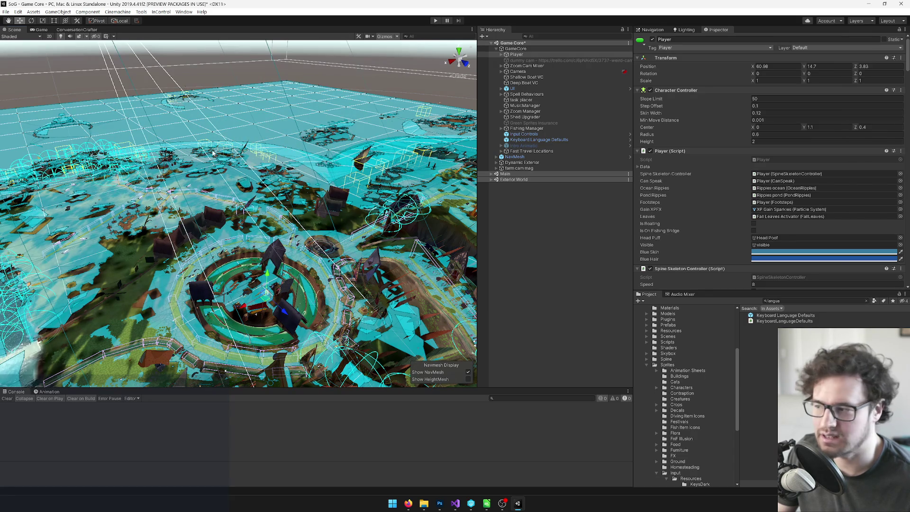
Orbit around the island and drag the Player across it, framing it with F.
left_click_drag(219, 172, 197, 189)
left_click_drag(294, 243, 283, 76)
mouse_move(203, 197)
left_mouse_down()
mouse_move(450, 195)
mouse_move(365, 179)
mouse_move(249, 177)
mouse_move(231, 214)
mouse_move(295, 287)
left_mouse_up()
scroll(239, 204, "up", 3)
mouse_move(243, 271)
left_mouse_down()
mouse_move(330, 271)
mouse_move(223, 227)
mouse_move(180, 256)
mouse_move(242, 243)
mouse_move(226, 247)
left_mouse_up()
key("f")
scroll(226, 247, "down", 10)
Place the Player in the riverside forest at about -253, 16, 114, then return to the Game view.
left_click_drag(235, 219, 105, 112)
key("f")
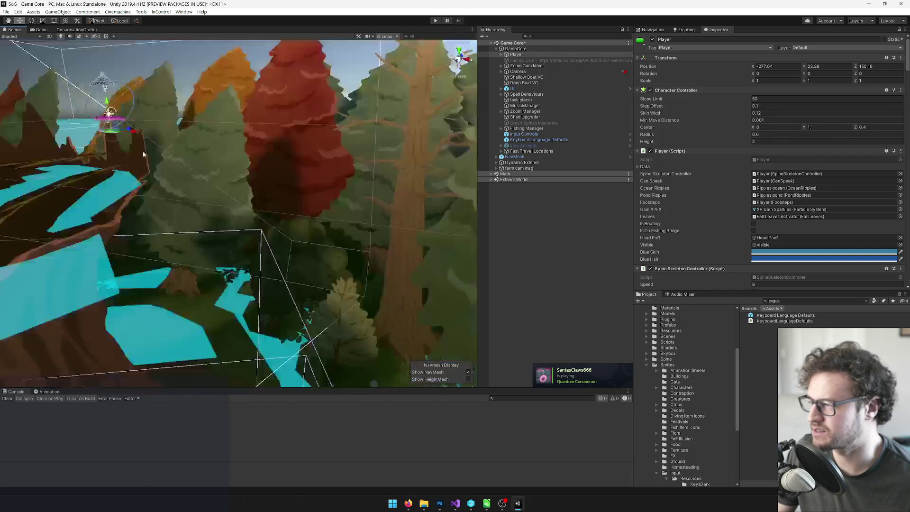
scroll(202, 146, "down", 10)
left_click_drag(202, 146, 161, 322)
key("f")
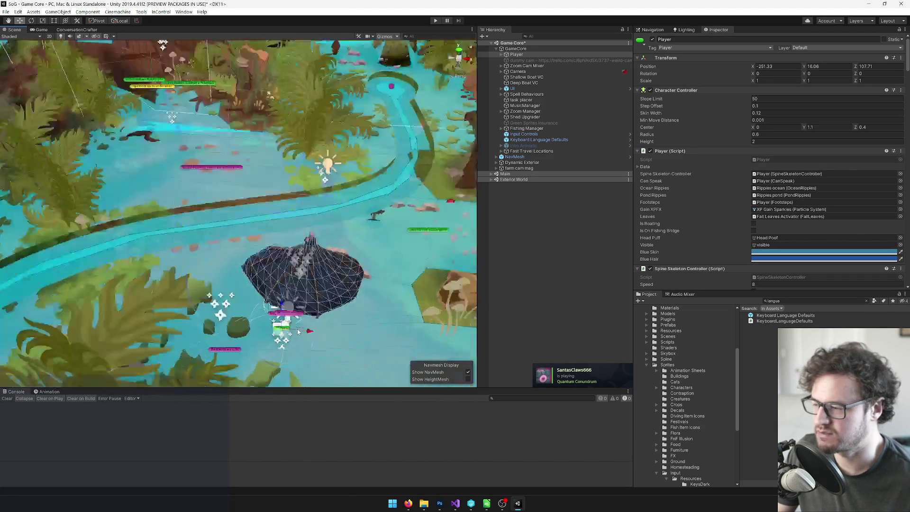
scroll(187, 140, "down", 5)
mouse_move(374, 262)
left_mouse_down()
mouse_move(379, 237)
mouse_move(217, 150)
left_mouse_up()
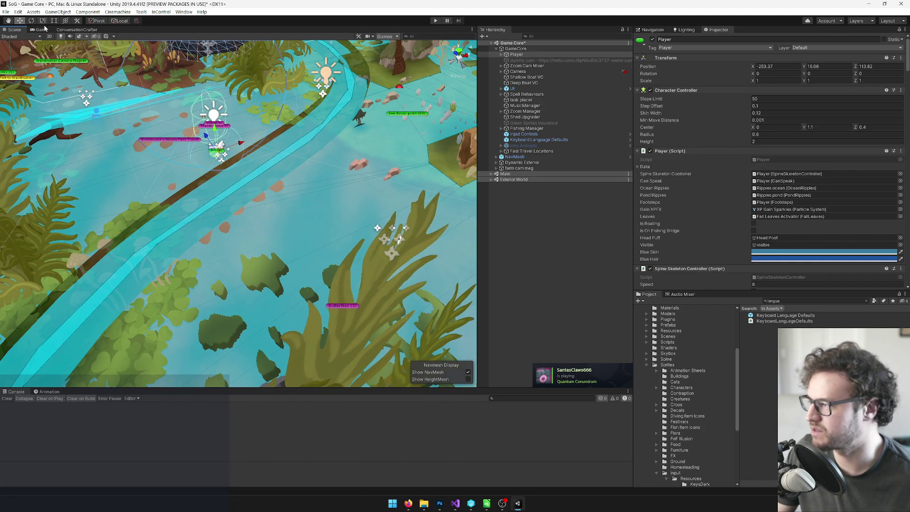
left_click(45, 28)
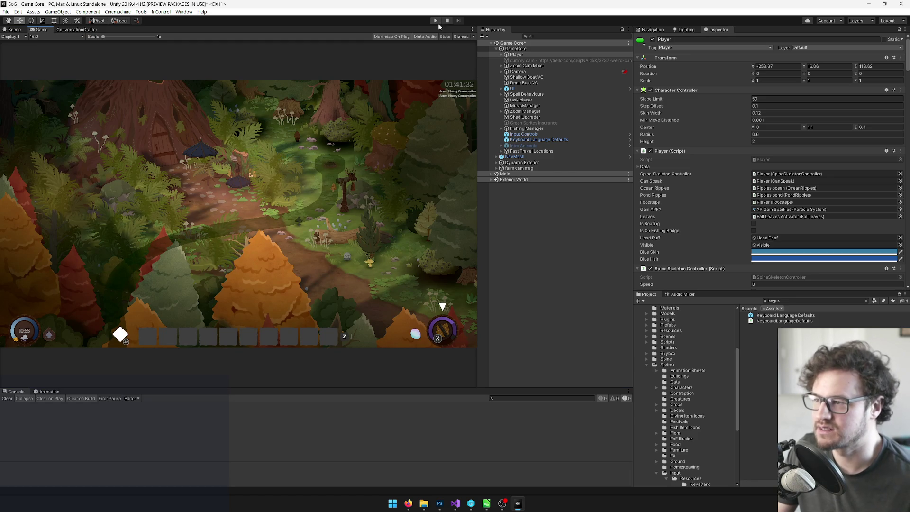
Start play mode and quit to the main menu through the pause menu's Salir option.
left_click(436, 21)
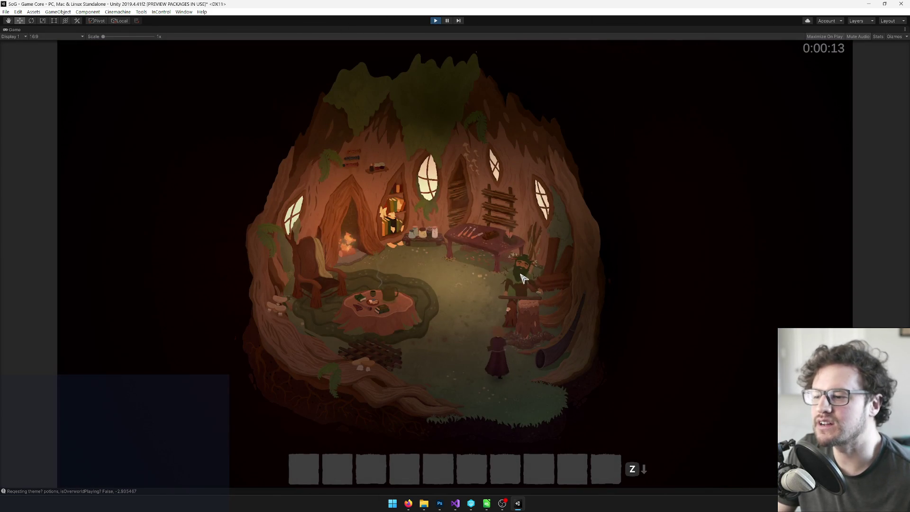
key("Escape")
left_click(401, 321)
left_click(394, 325)
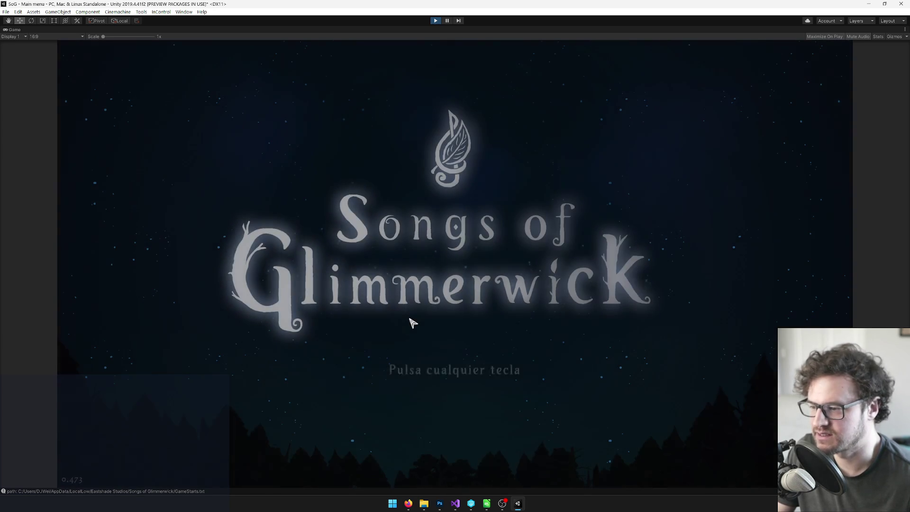
Load the 'bristlecone meet' save from the Cargar list.
left_click(407, 320)
left_click(416, 375)
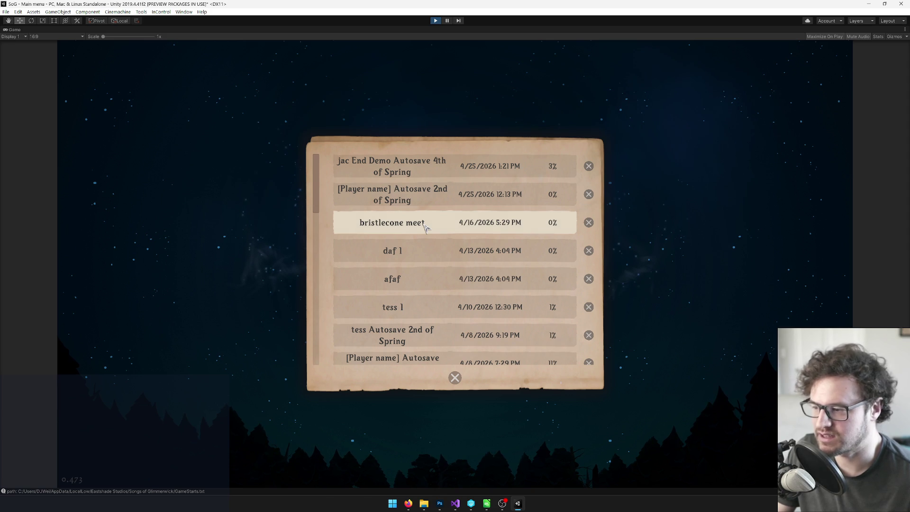
left_click(425, 227)
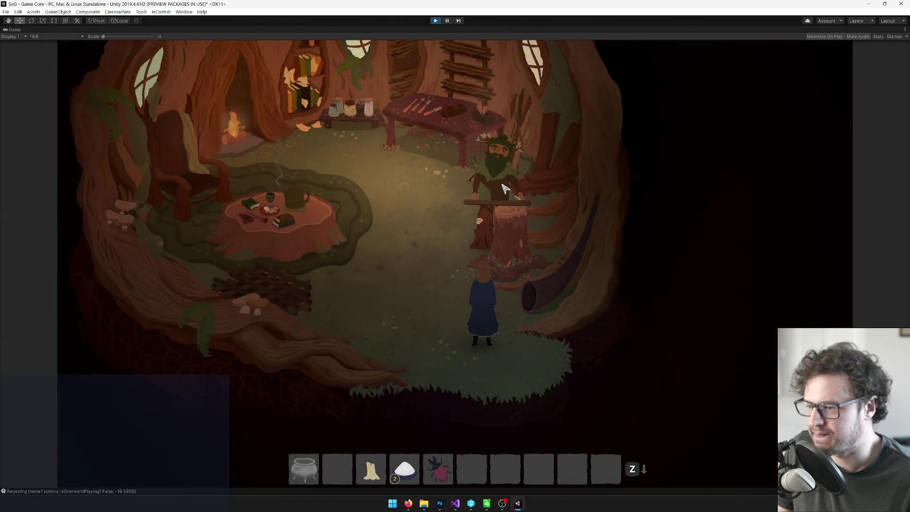
Take the ochre bark flute from the NPC and accept the Ñ key tutorial popup with Aceptar.
key("z")
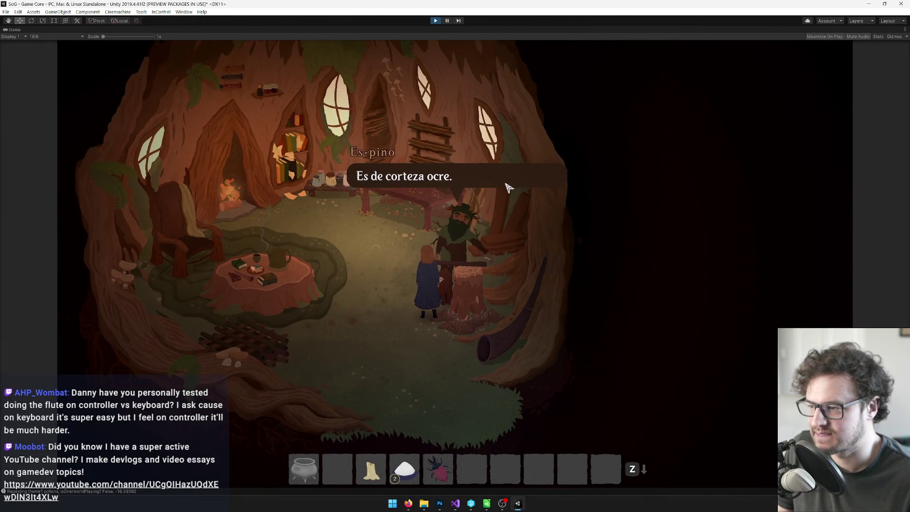
key("z")
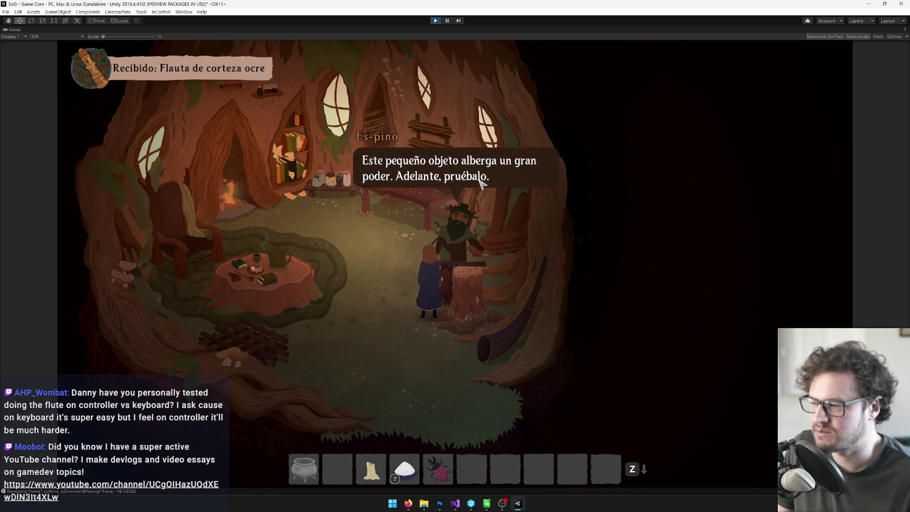
key("z")
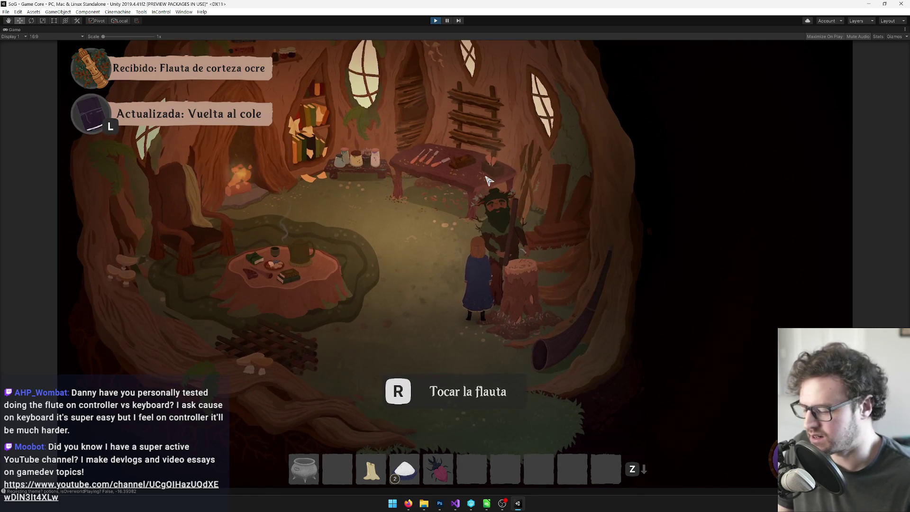
key("r")
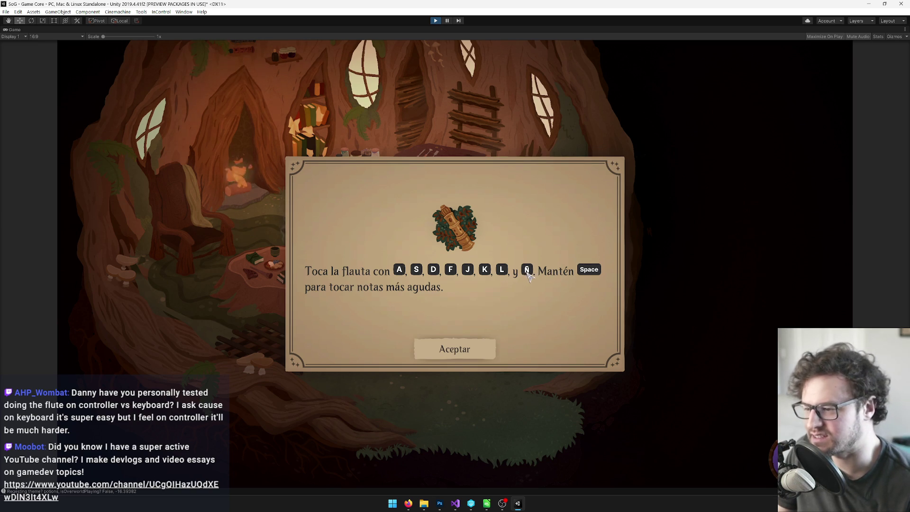
left_click(453, 358)
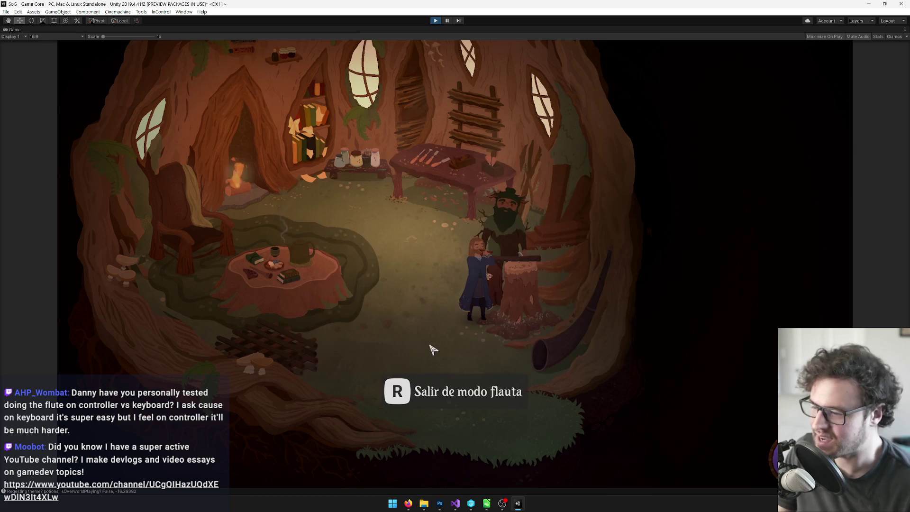
Leave flute mode, close the NPC's dialogue, and stop play mode with Ctrl+P.
key("r")
left_click(465, 158)
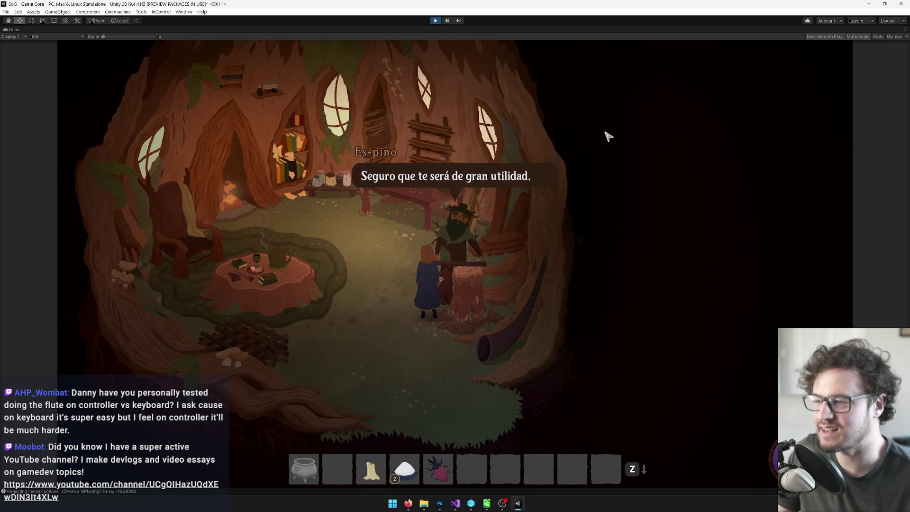
left_click(465, 158)
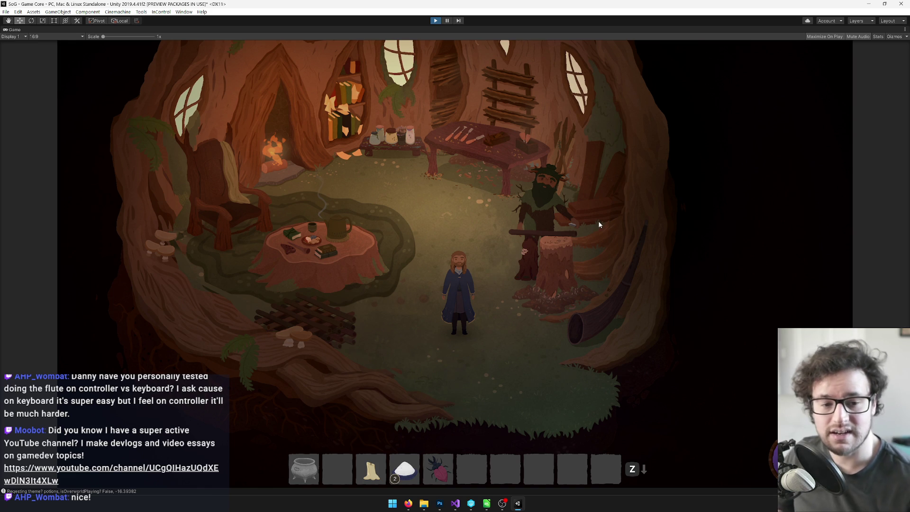
key("ctrl+p")
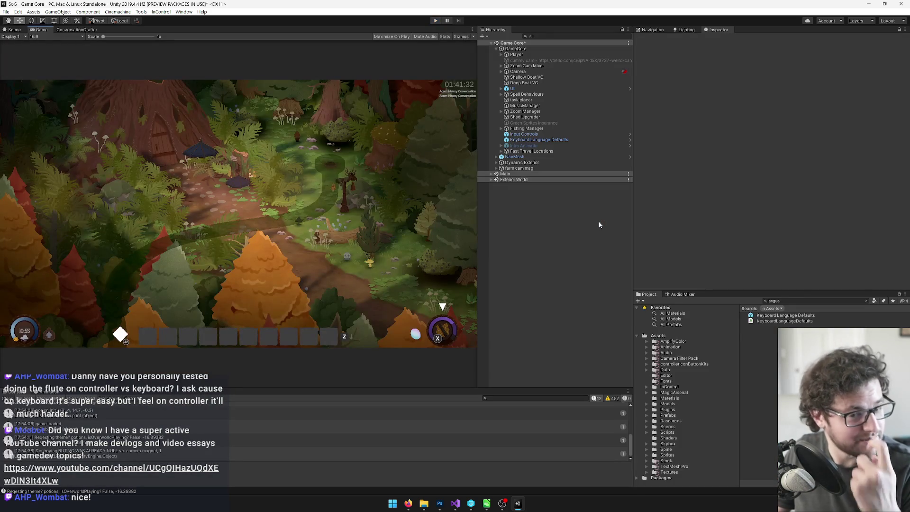
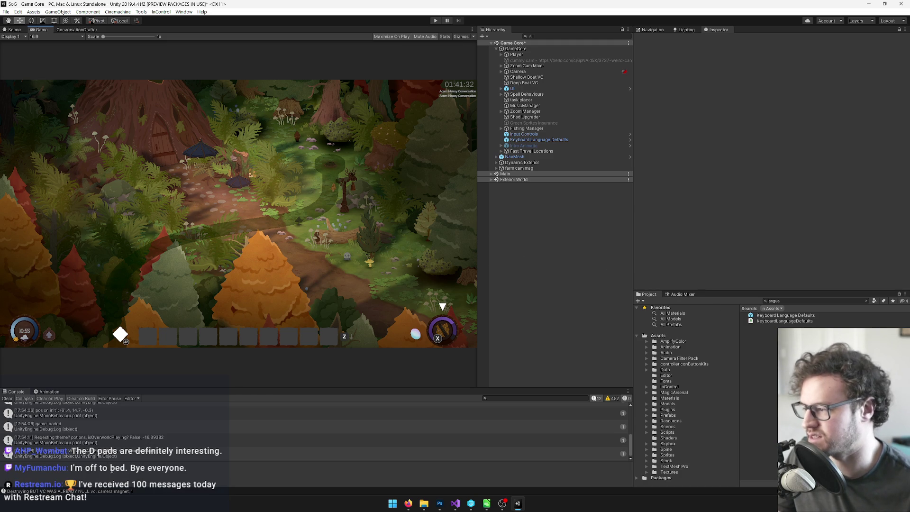
Clear the console, select the Keyboard Language Defaults prefab, and widen the asset list and game view.
left_click(7, 399)
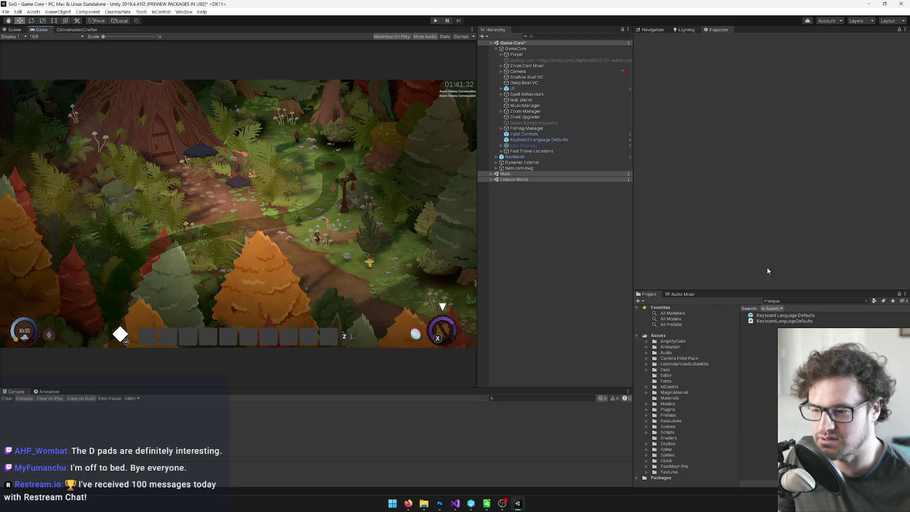
left_click(787, 317)
mouse_move(767, 291)
left_mouse_down()
mouse_move(740, 270)
mouse_move(711, 268)
left_mouse_up()
left_click_drag(634, 224, 656, 232)
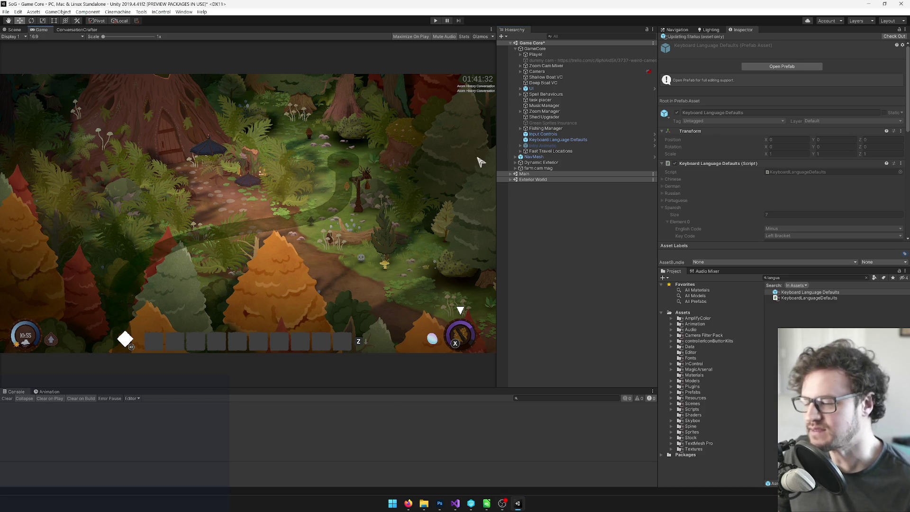
left_click(510, 174)
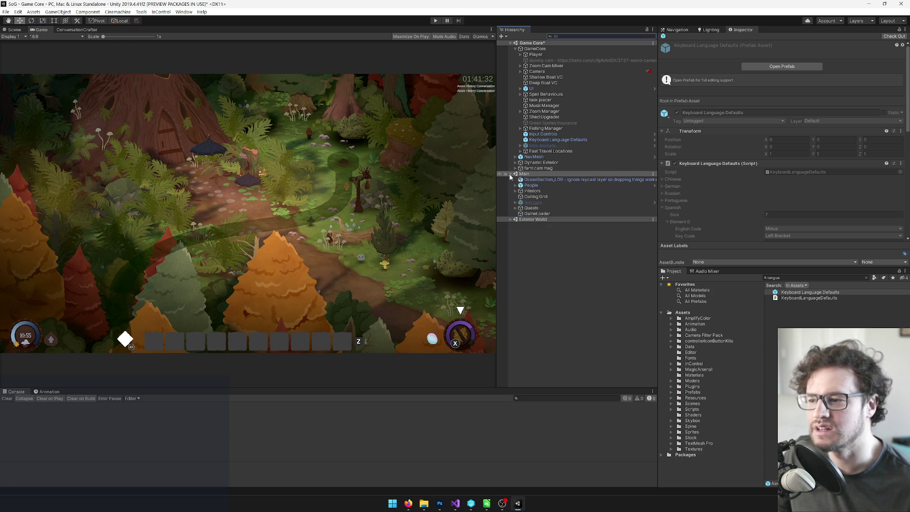
left_click(511, 174)
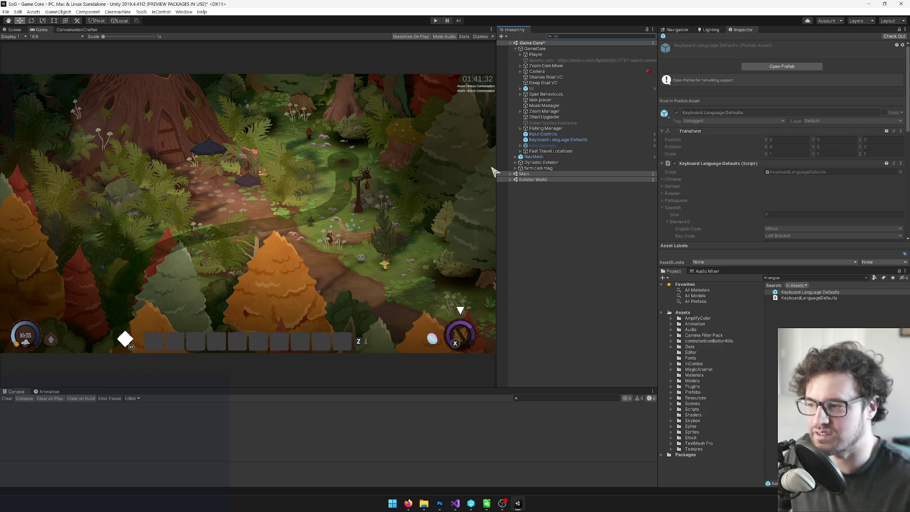
Inspect the GameCore and Player objects' components, then reselect GameCore's Game Manager.
left_click(540, 49)
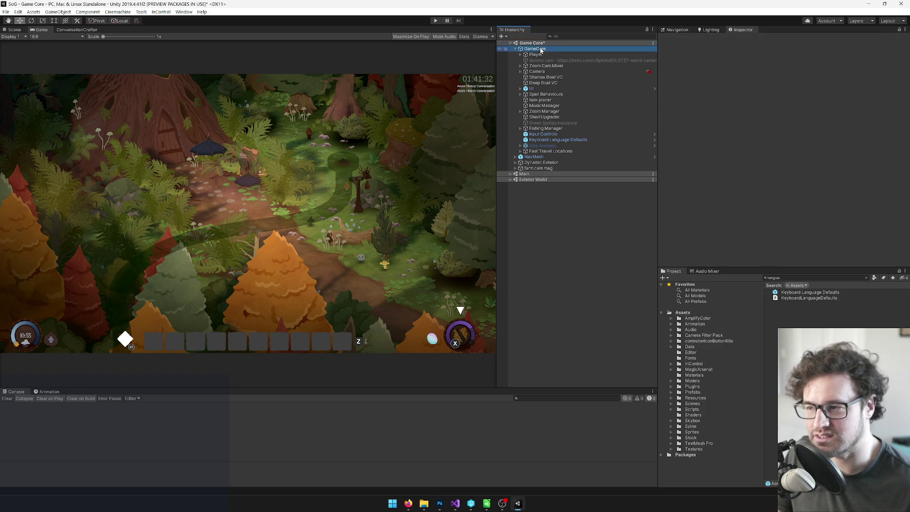
left_click(552, 43)
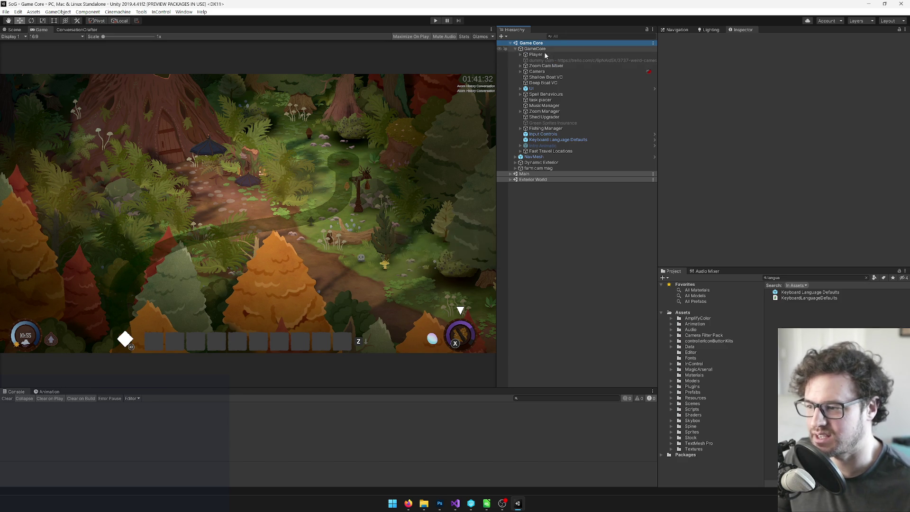
left_click(543, 49)
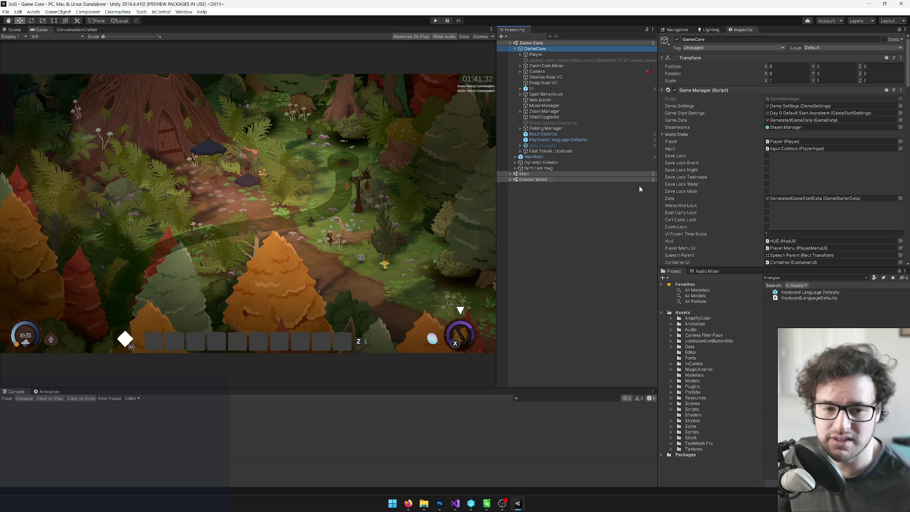
left_click(535, 55)
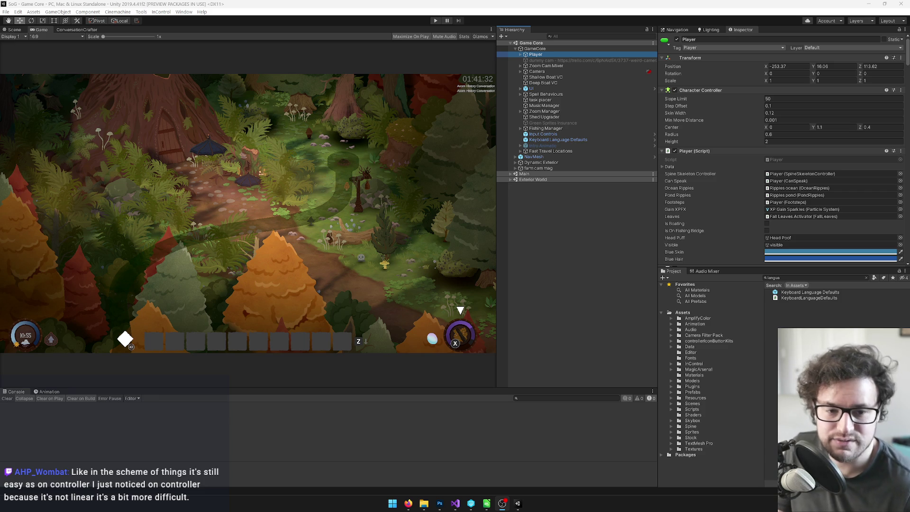
left_click(356, 209)
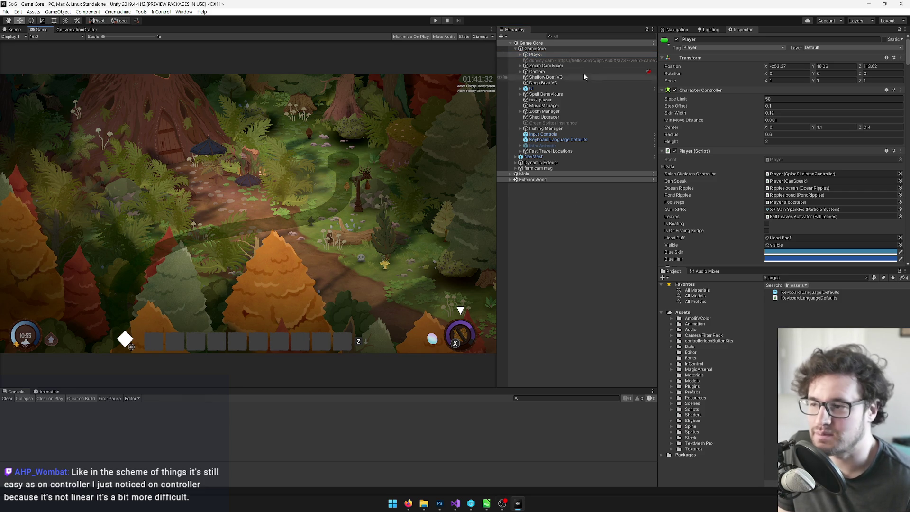
left_click(556, 49)
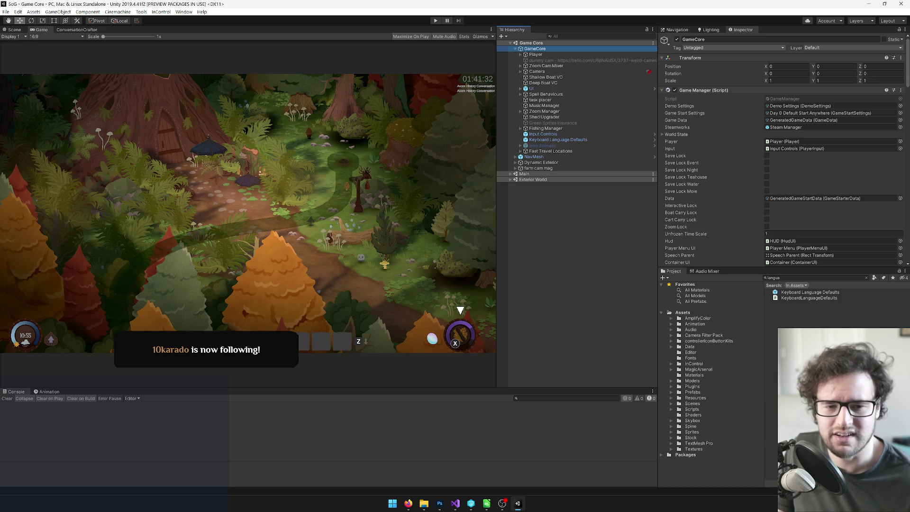
Check the Twitch stream window, then return to the running game in Unity.
mouse_move(409, 504)
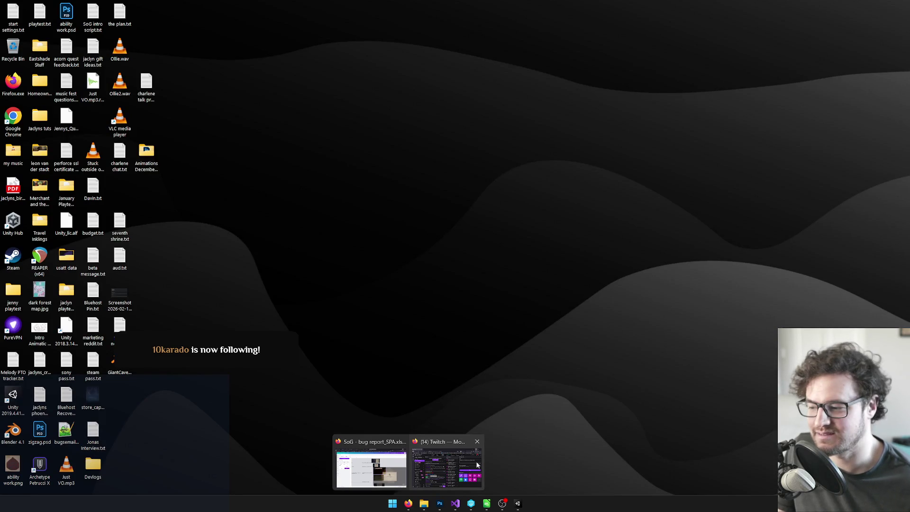
left_click(455, 465)
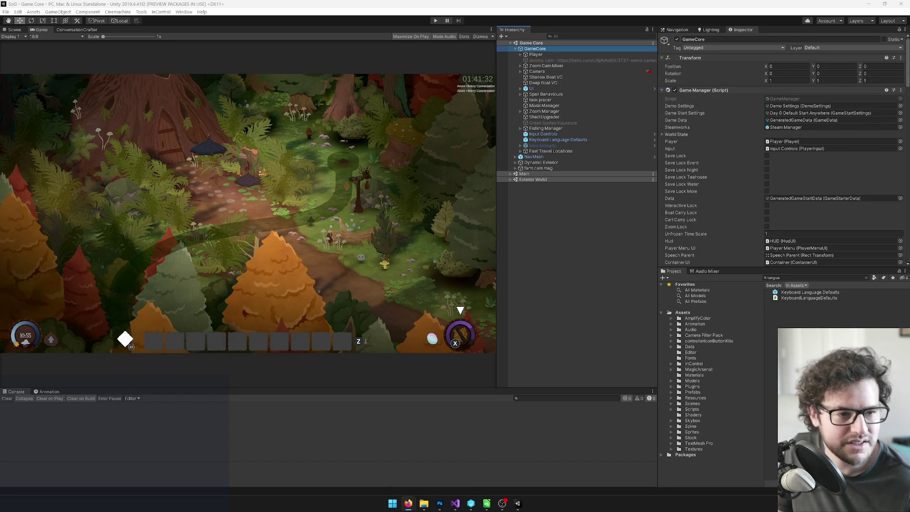
key("alt+Tab")
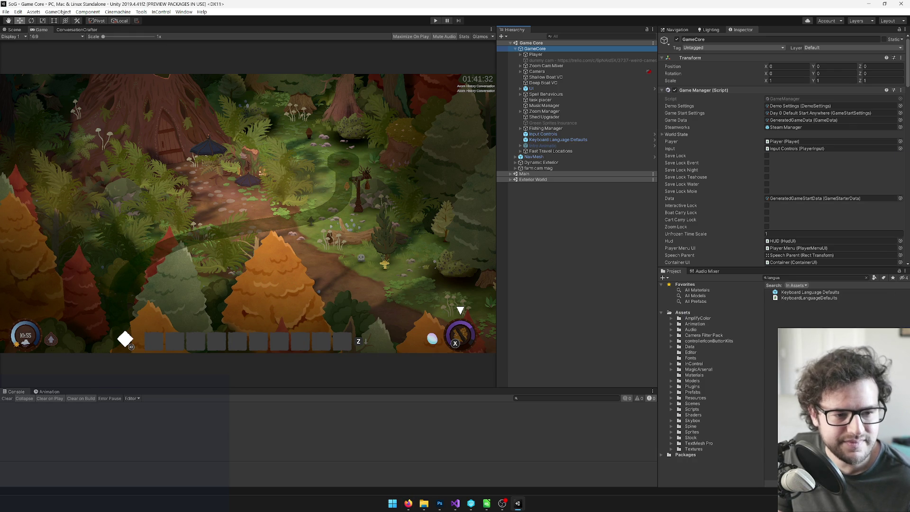
left_click(442, 155)
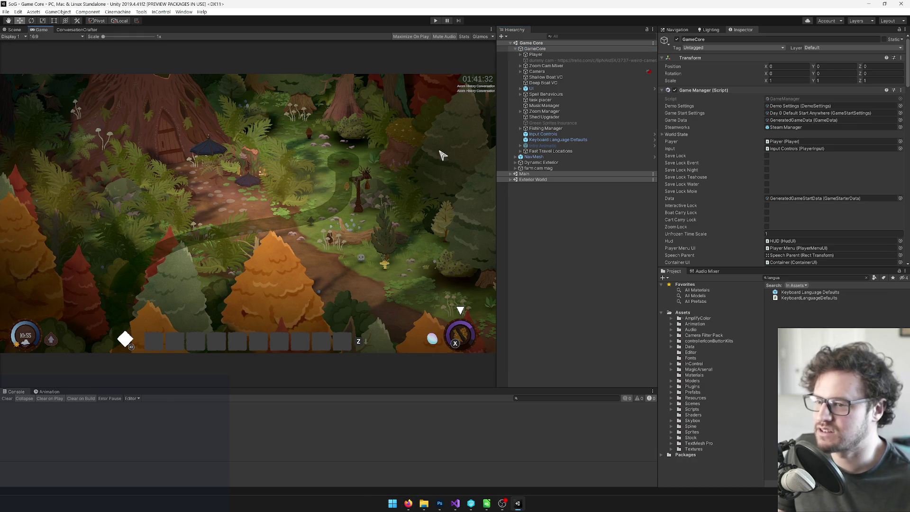
In the Canva bug report sheet, fit the row 6 flute screenshot inside its crop and apply it.
mouse_move(408, 503)
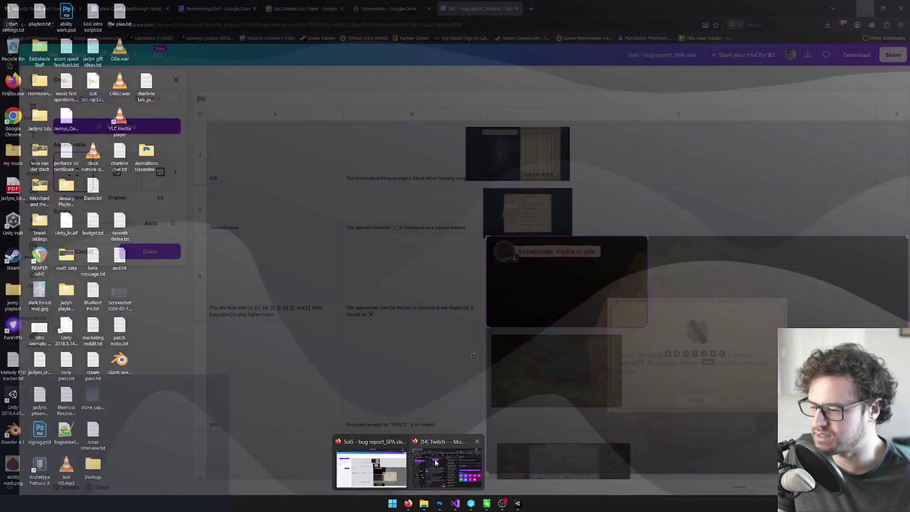
left_click(371, 466)
scroll(664, 243, "down", 1)
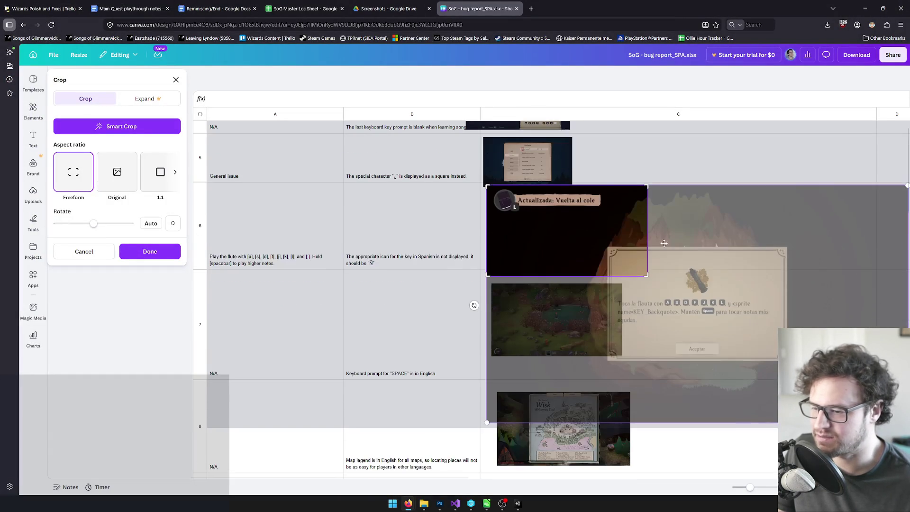
scroll(579, 302, "down", 1)
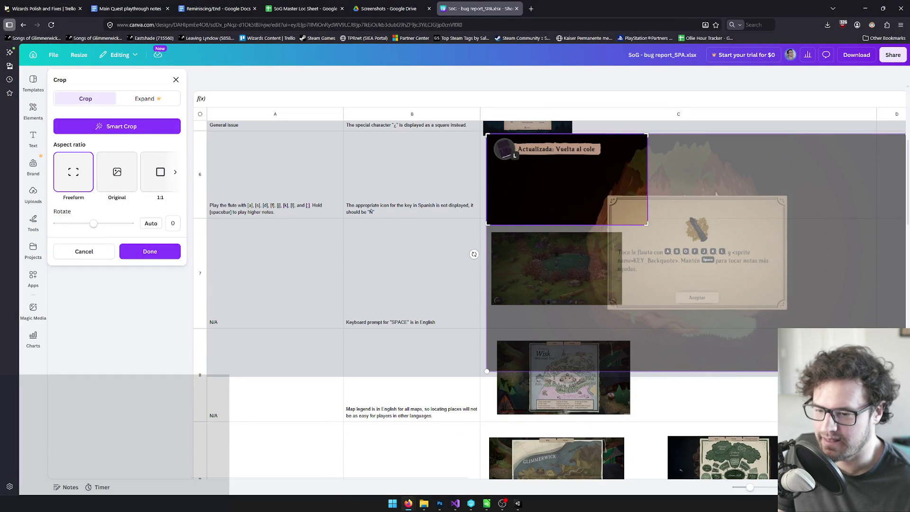
key("ctrl+z")
key("Return")
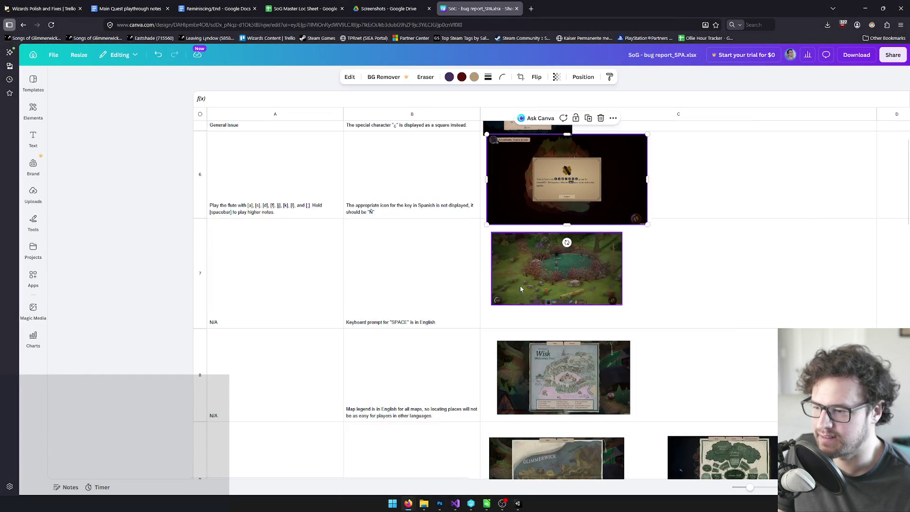
scroll(397, 260, "down", 1)
scroll(397, 262, "down", 1)
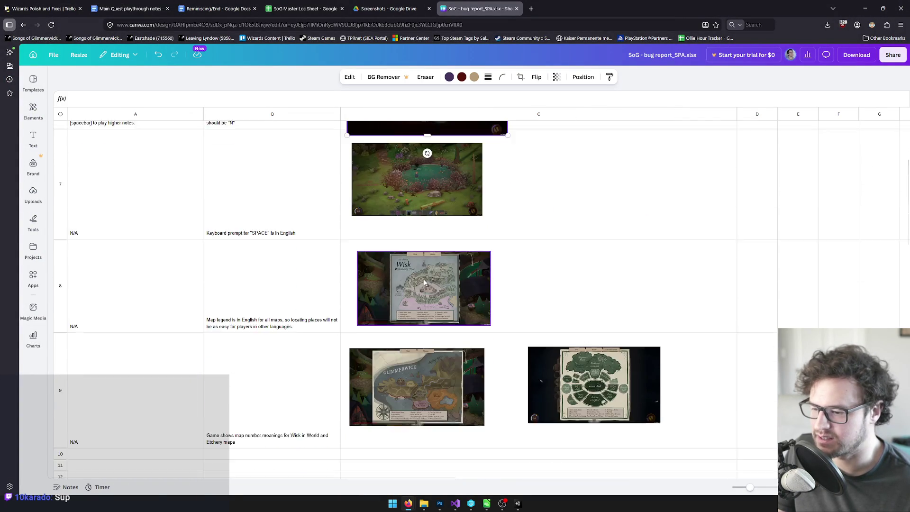
scroll(397, 262, "up", 1)
Check the row 7 screenshot, scroll back to the top, and close the bug report sheet.
left_click(384, 242)
scroll(310, 246, "down", 3)
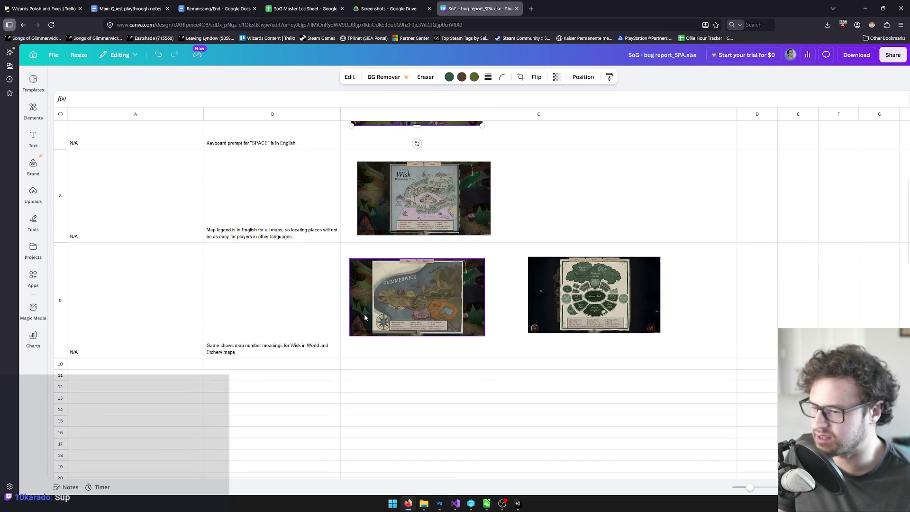
scroll(364, 313, "up", 1)
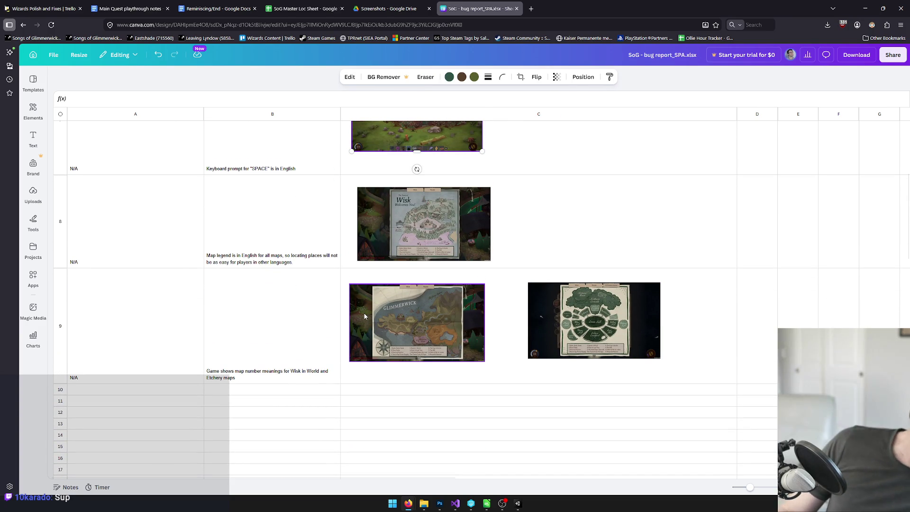
scroll(263, 292, "up", 4)
scroll(263, 292, "up", 5)
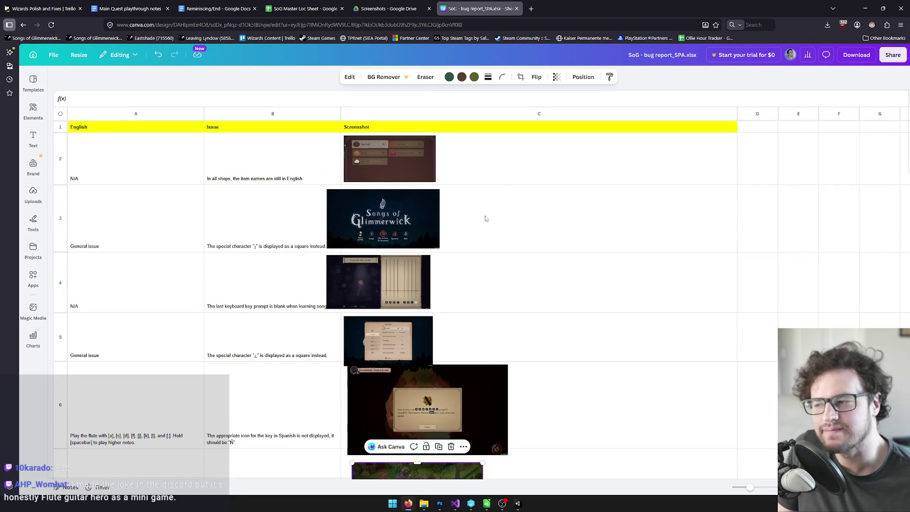
left_click(494, 174)
left_click(121, 162)
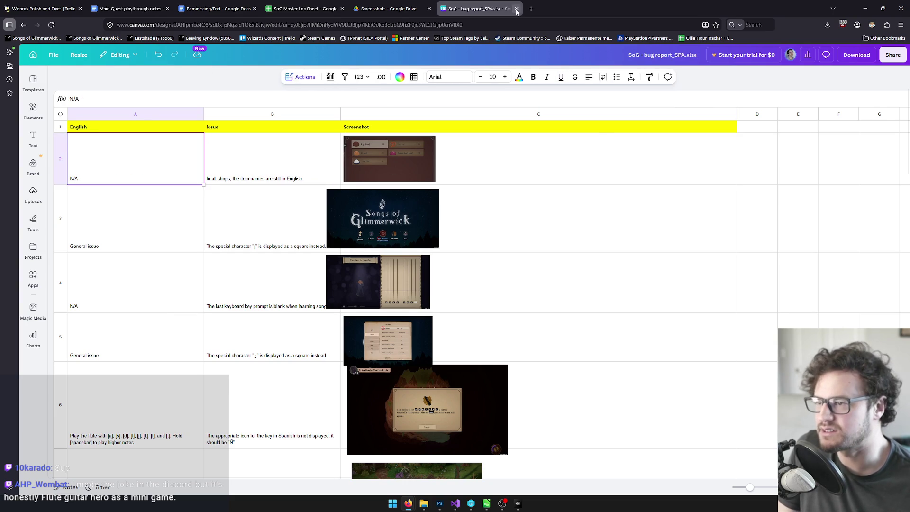
left_click(517, 9)
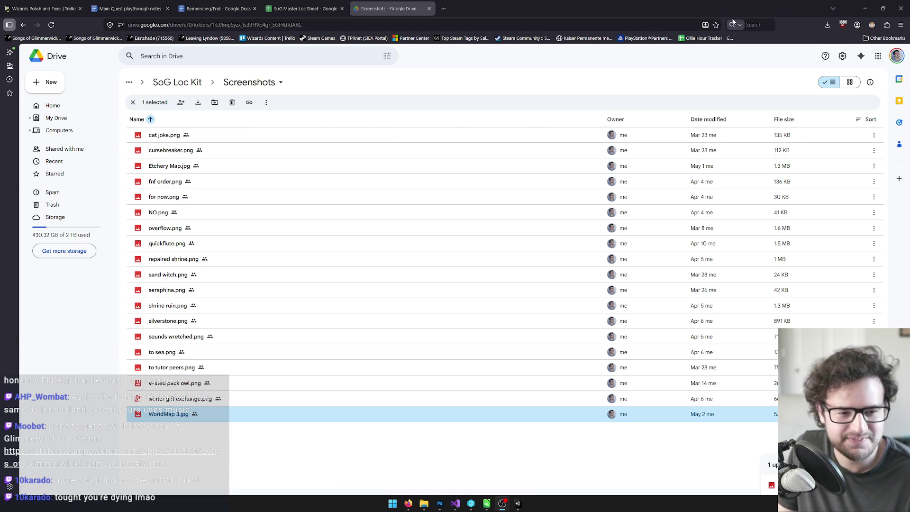
Minimize the Chrome window showing the Screenshots folder to bring Unity back.
left_click(865, 9)
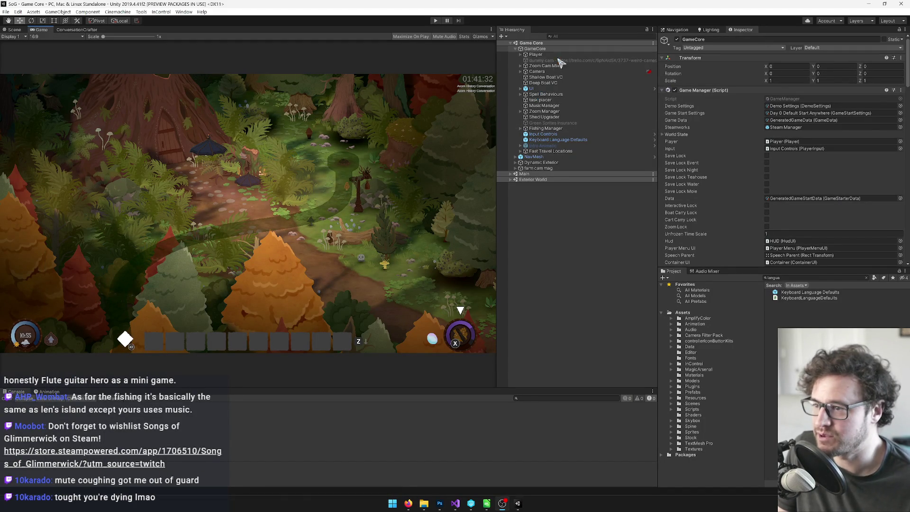
Set GameCore's Game Start Settings to Developer Start Settings.
left_click(799, 278)
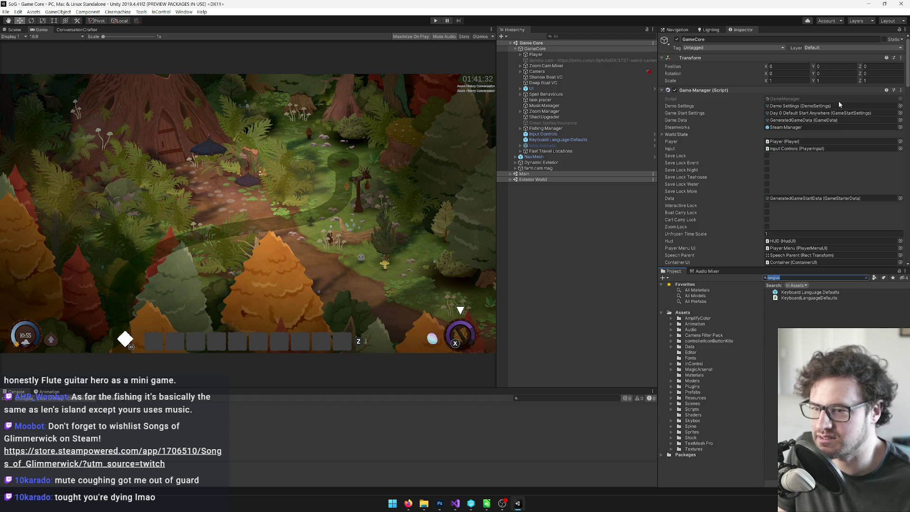
left_click(901, 112)
type("deve")
left_click(574, 177)
Select the Player and orbit the Scene view out to see the whole island.
left_click(535, 54)
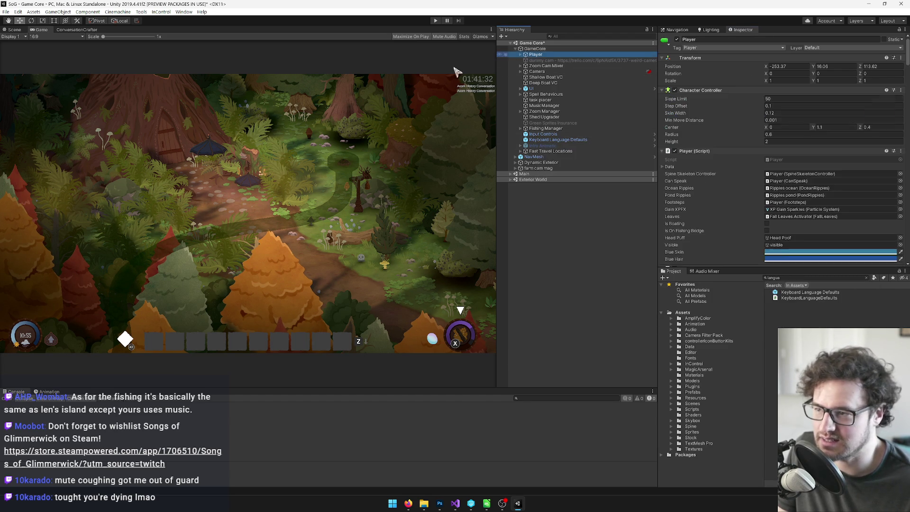
left_click(13, 30)
left_click_drag(266, 116, 282, 127)
mouse_move(324, 196)
left_mouse_down()
mouse_move(320, 175)
mouse_move(289, 176)
mouse_move(151, 231)
mouse_move(228, 203)
mouse_move(397, 180)
mouse_move(433, 137)
left_mouse_up()
key("f")
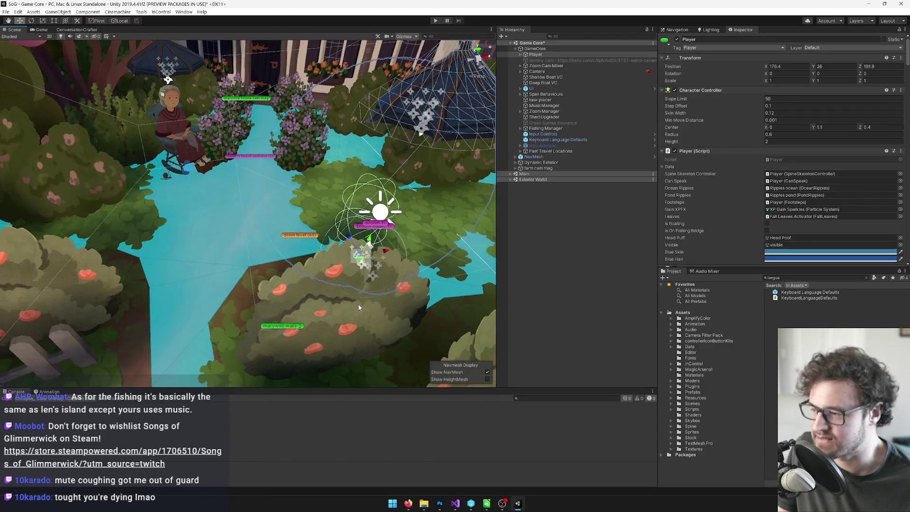
mouse_move(361, 261)
left_mouse_down()
mouse_move(280, 169)
mouse_move(240, 152)
left_mouse_up()
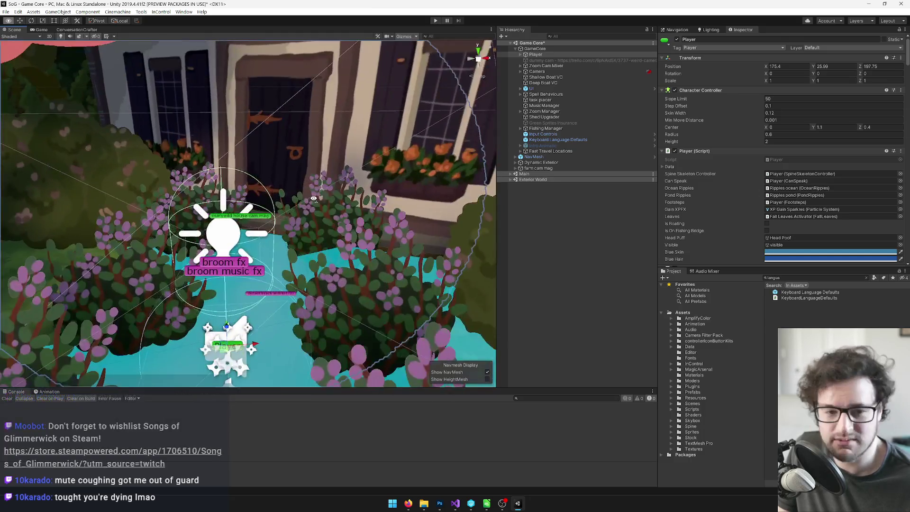
left_click_drag(313, 198, 252, 202)
scroll(252, 203, "down", 10)
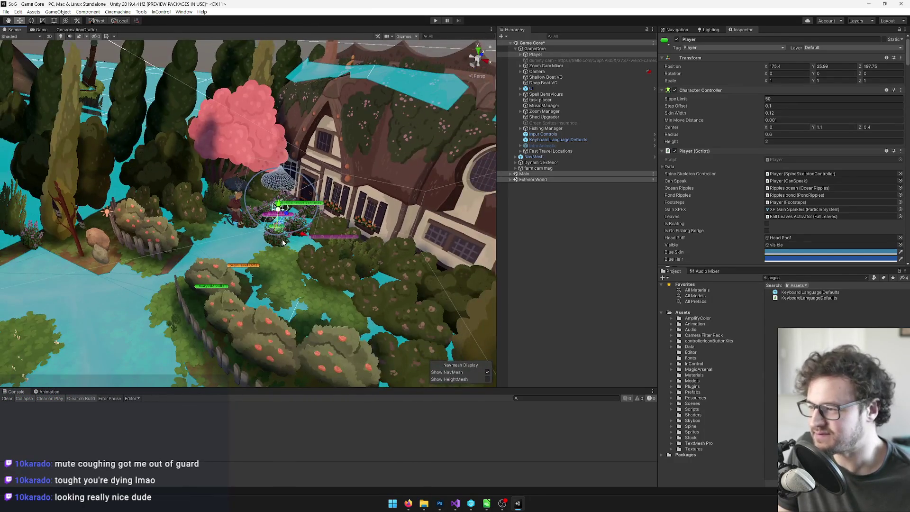
left_click_drag(273, 238, 334, 234)
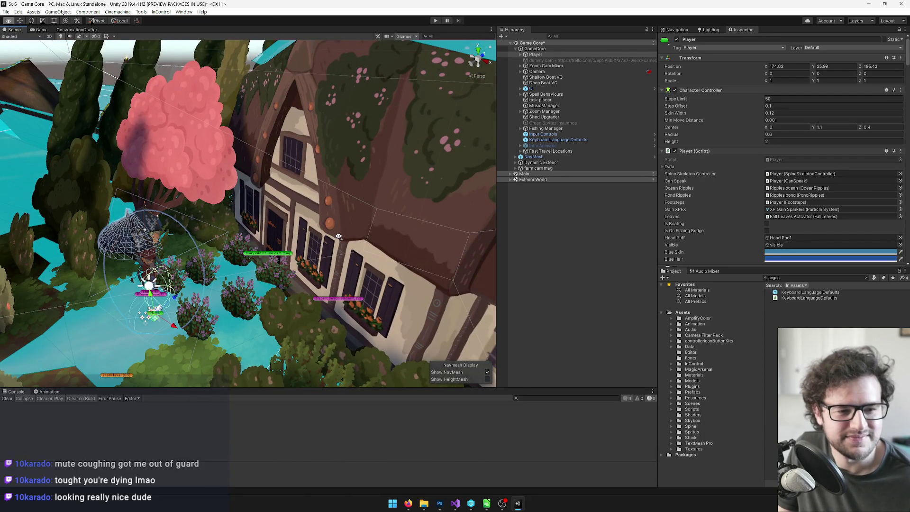
scroll(338, 236, "up", 3)
left_click_drag(338, 236, 304, 239)
left_click(531, 49)
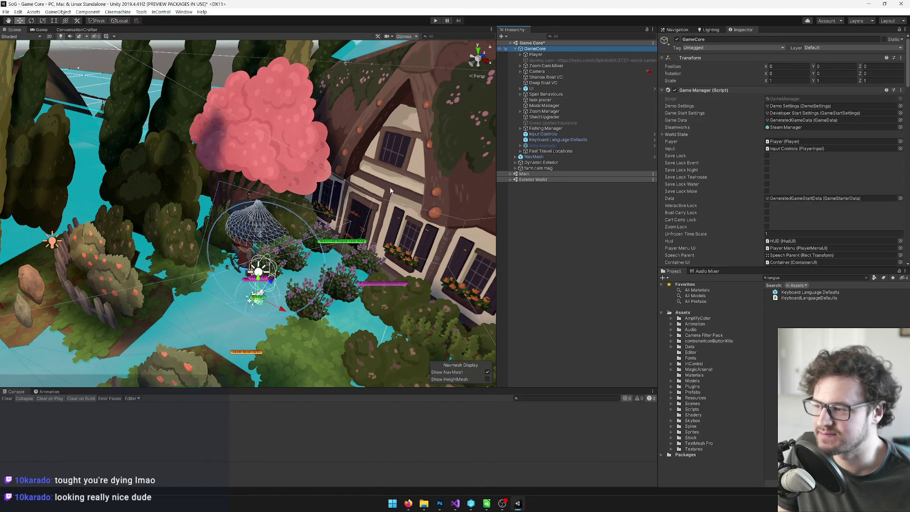
left_click_drag(337, 173, 422, 143)
type("test t")
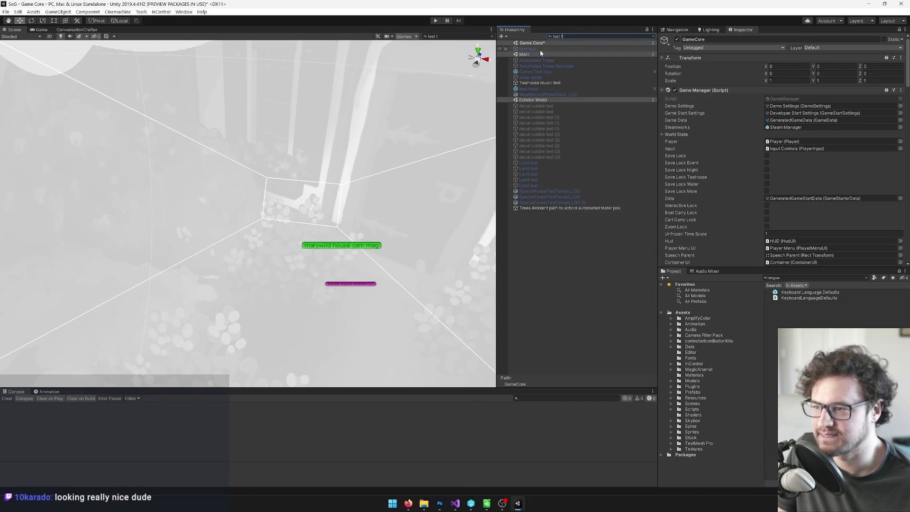
type("oo")
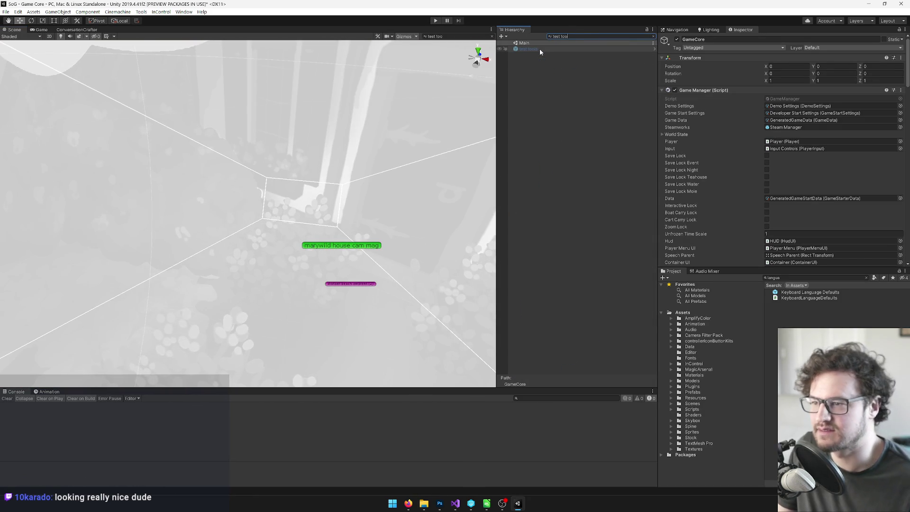
Select the test tools object and the entry portal, orbiting the view around the house.
left_click(539, 48)
left_click_drag(418, 159, 337, 142)
left_click(327, 271)
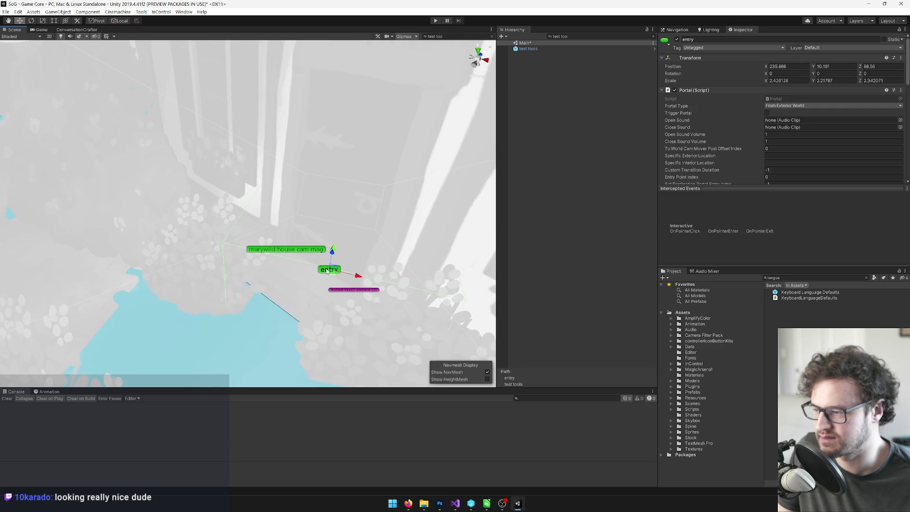
scroll(730, 109, "down", 5)
left_click_drag(337, 190, 311, 195)
Search the project assets and select the Fern Book prefab.
left_click(778, 279)
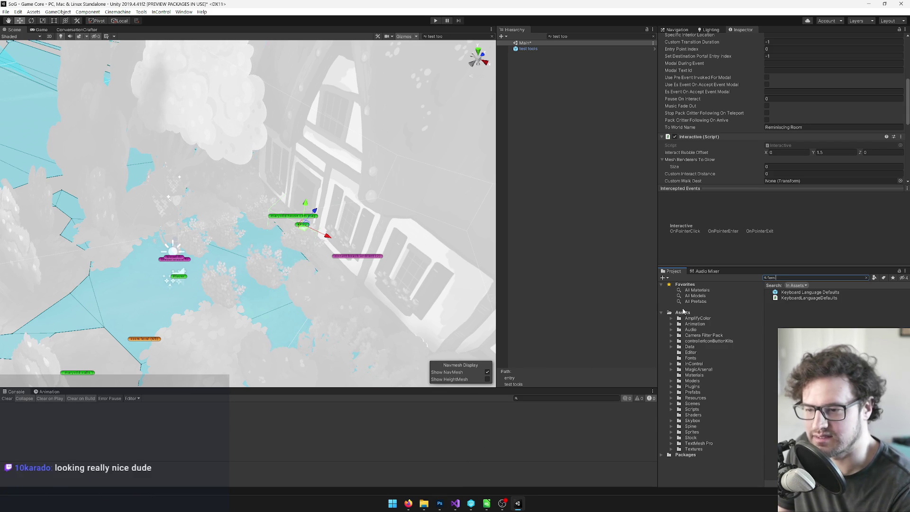
type("n oo")
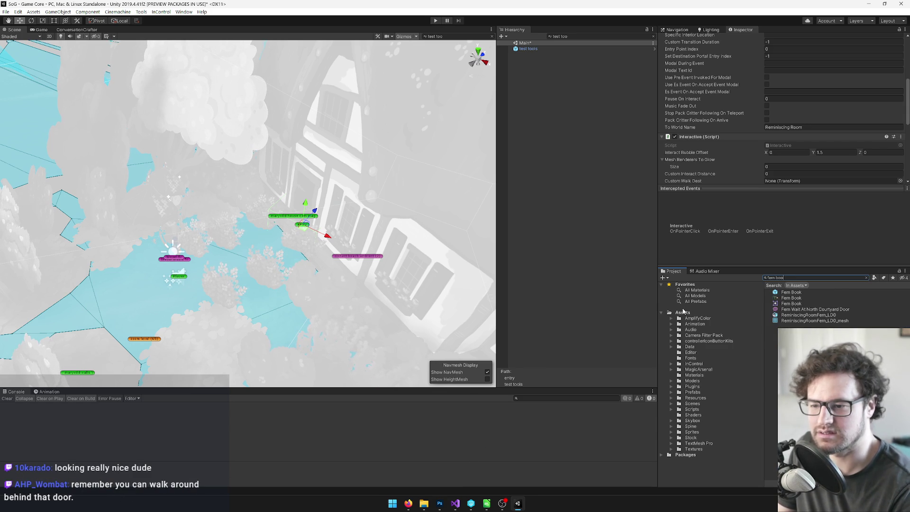
left_click(783, 293)
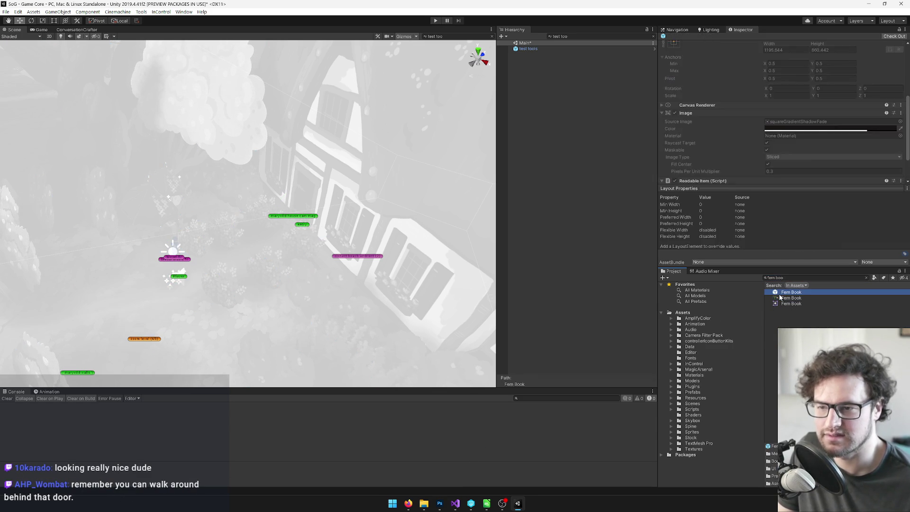
Open Fern Book, show the Mementos folder, and open the Nessa Music Box prefab.
left_click(785, 67)
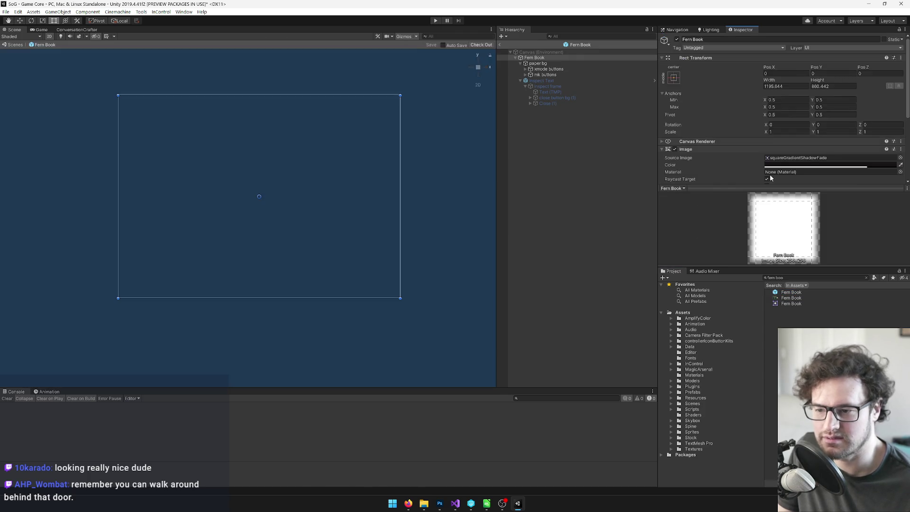
left_click(791, 293)
left_click(867, 278)
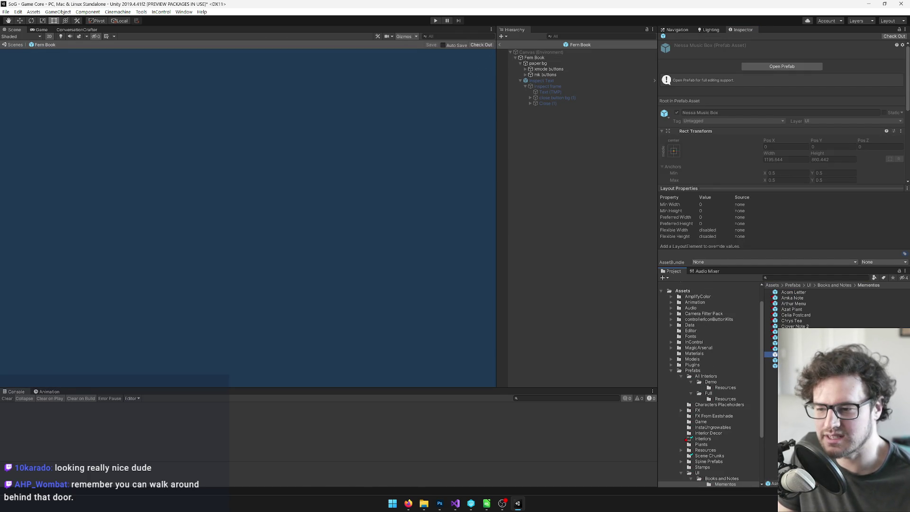
left_click(793, 65)
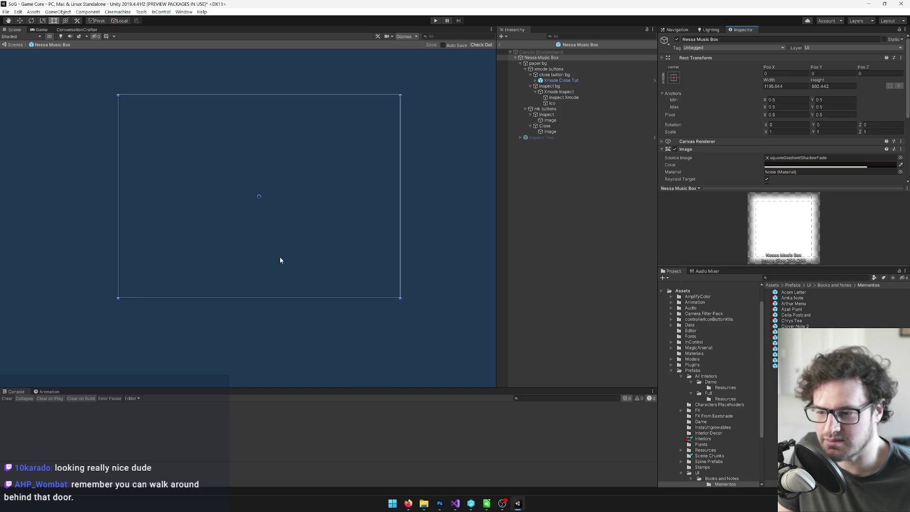
Switch to the Rect tool and make the UI layer visible in the scene.
key("q")
scroll(346, 153, "up", 1)
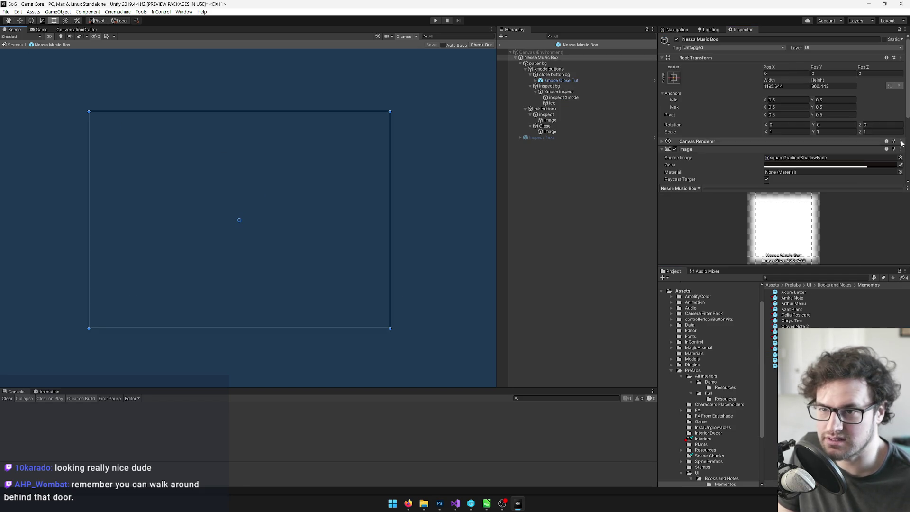
key("t")
left_click(865, 22)
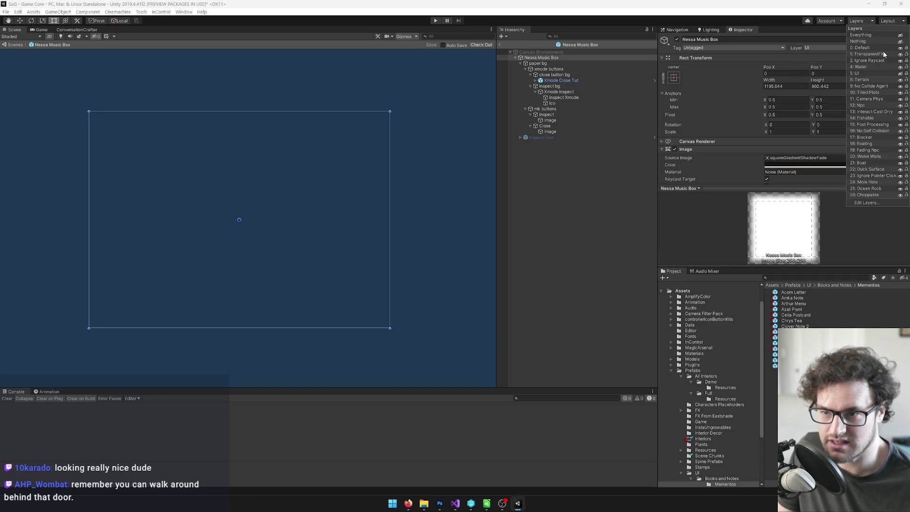
left_click(901, 73)
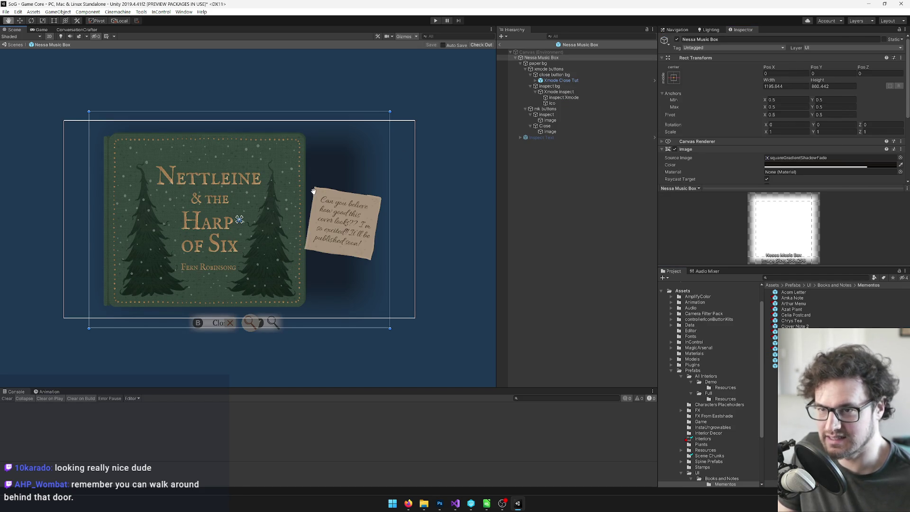
scroll(256, 233, "up", 2)
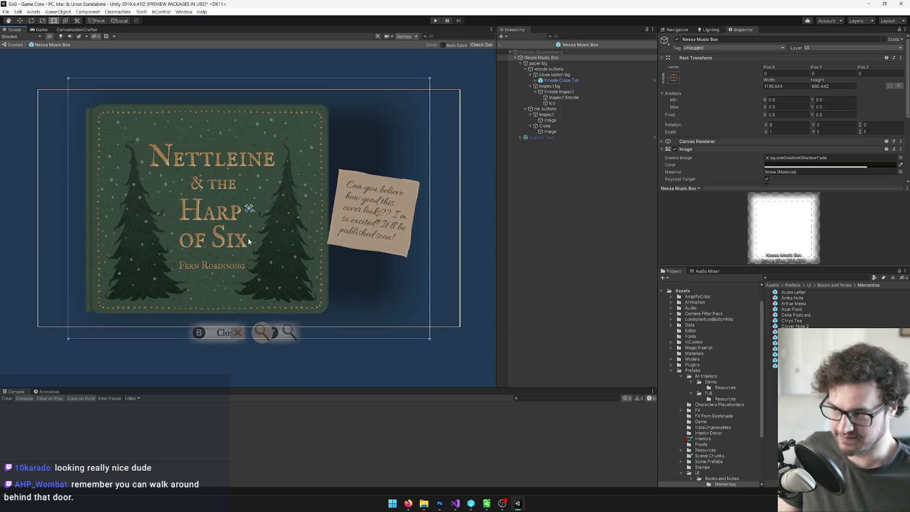
scroll(249, 242, "down", 2)
Check the blank Untitled-1 document in Photoshop, then minimize Photoshop back to Unity.
left_click(441, 504)
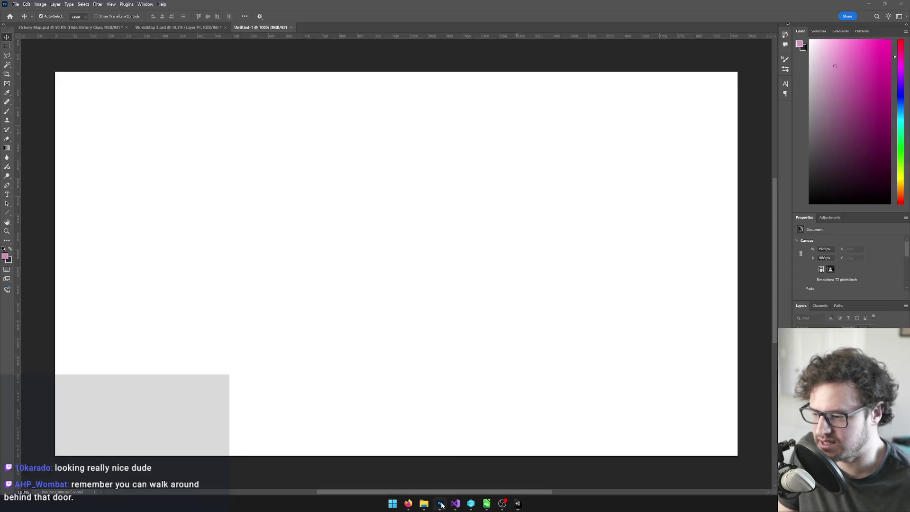
key("ctrl+a")
key("alt+f")
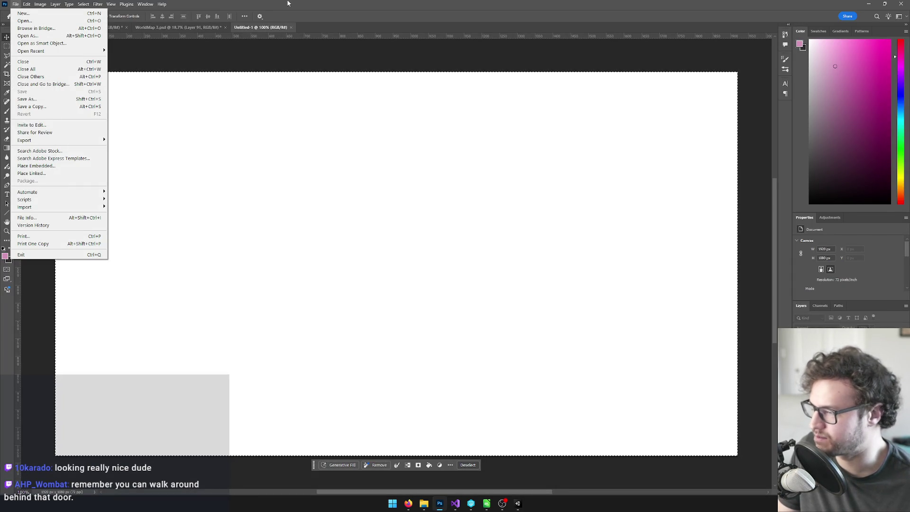
key("Escape")
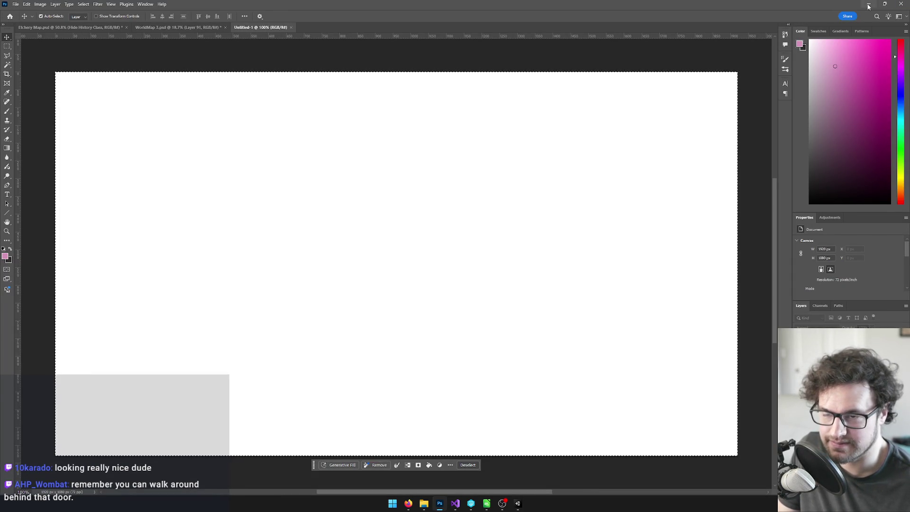
left_click(869, 5)
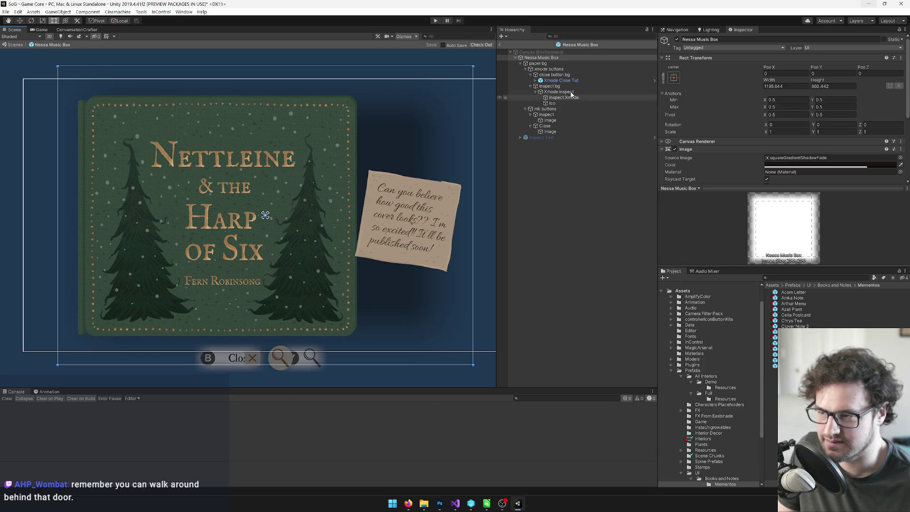
Set the paper bg object's image to the Nessa Music Box artwork.
left_click(538, 63)
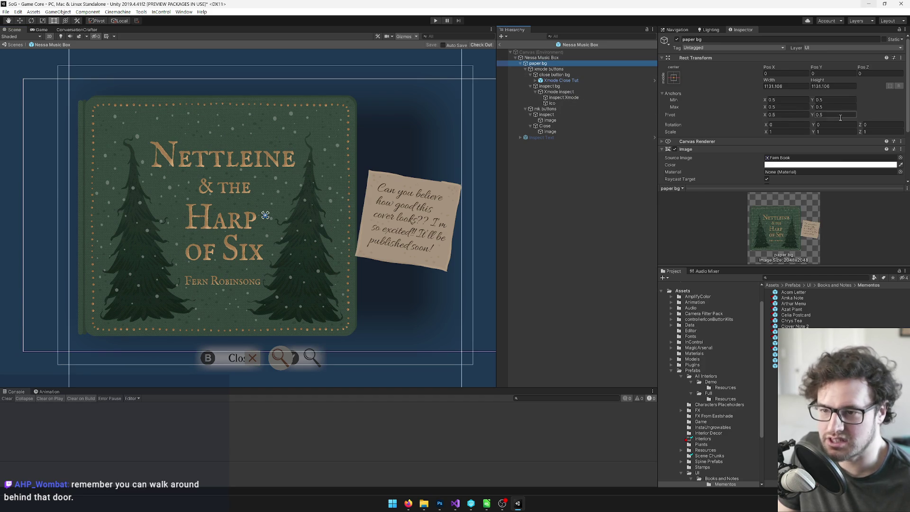
scroll(886, 112, "down", 3)
left_click(900, 94)
type("nessa")
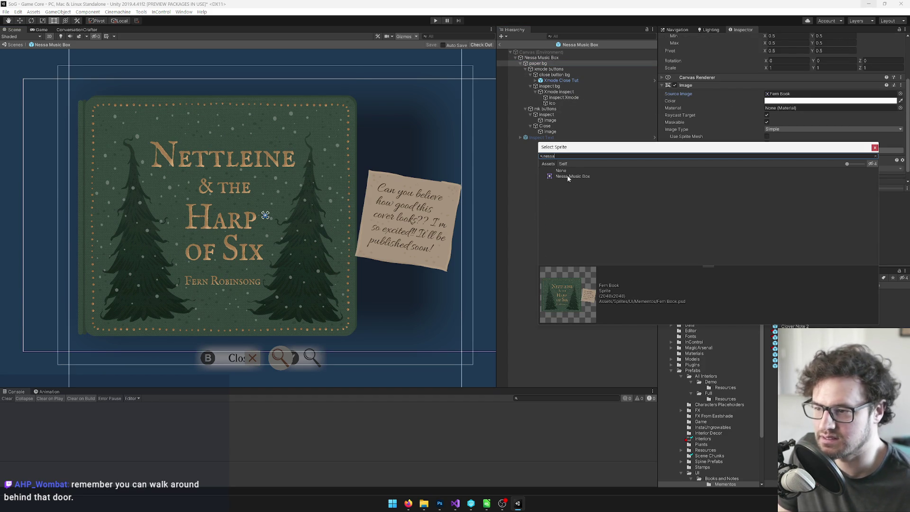
left_click(569, 177)
left_click(341, 234)
Centre the music box and note artwork in view, then select the mk buttons group.
scroll(323, 230, "down", 5)
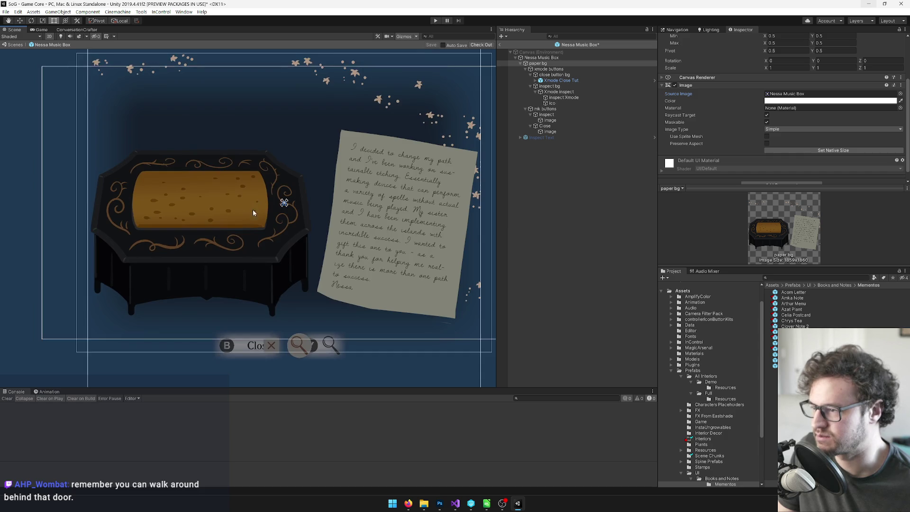
scroll(300, 224, "up", 5)
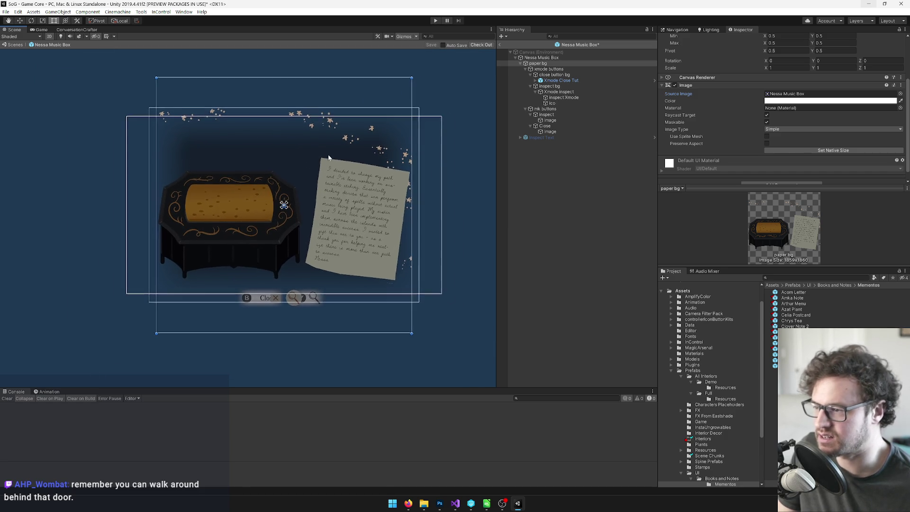
scroll(266, 180, "down", 2)
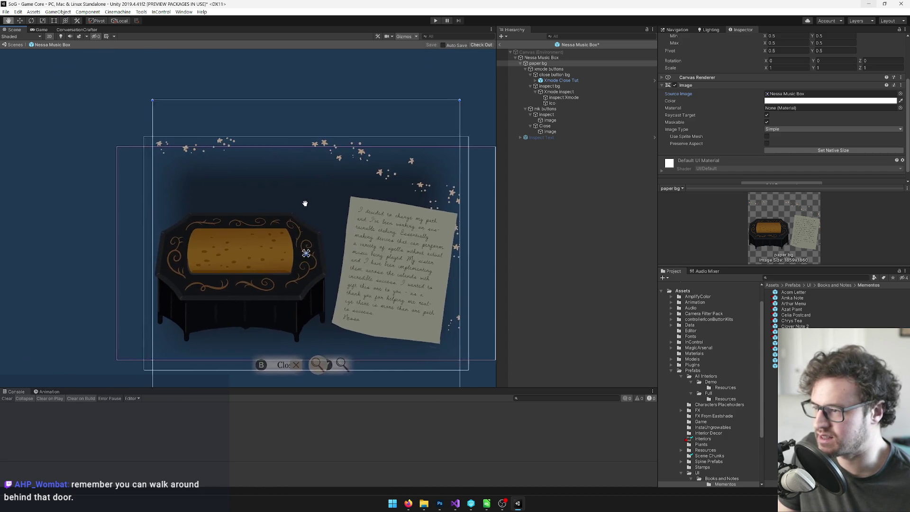
scroll(370, 218, "up", 5)
scroll(386, 226, "up", 5)
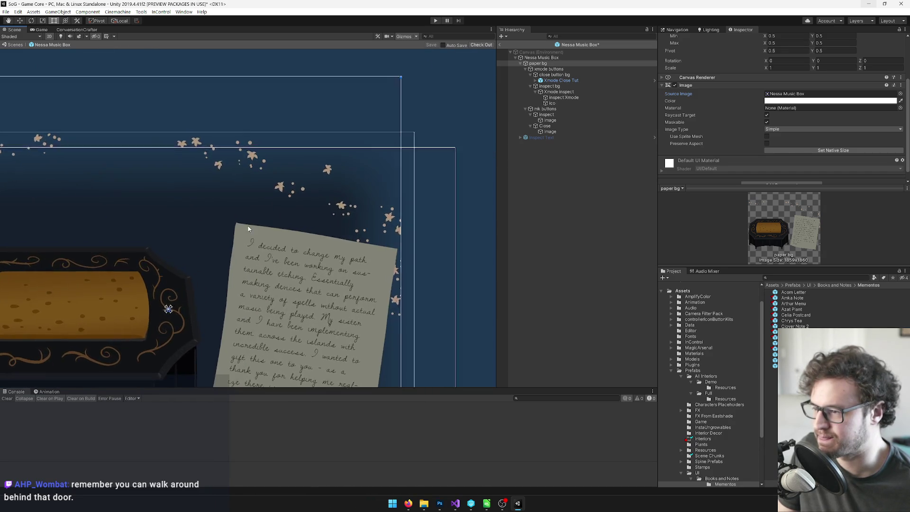
scroll(334, 210, "down", 3)
scroll(311, 211, "up", 6)
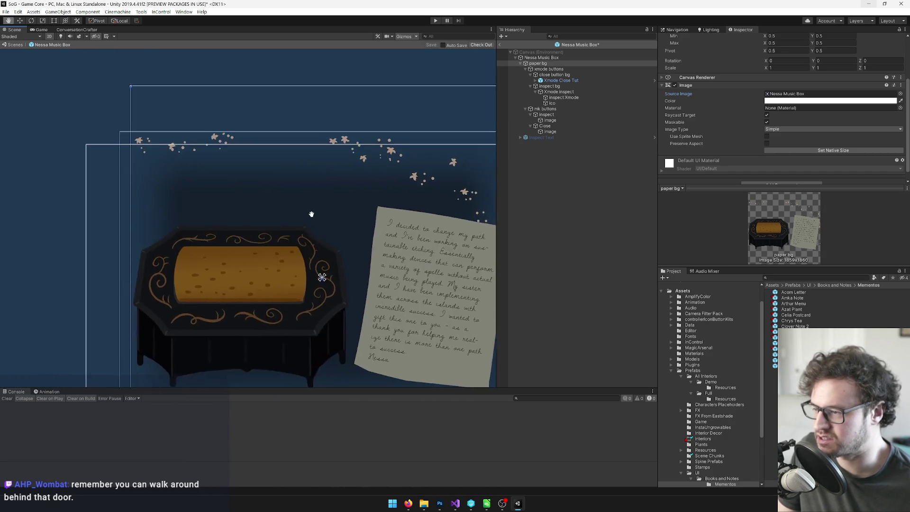
left_click_drag(328, 170, 186, 288)
scroll(325, 235, "up", 2)
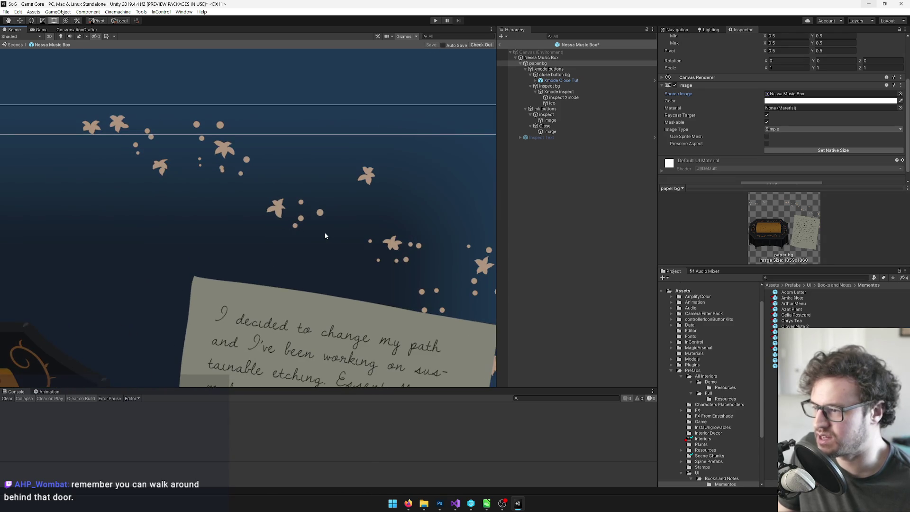
scroll(348, 236, "down", 4)
mouse_move(437, 240)
left_mouse_down()
mouse_move(449, 185)
mouse_move(438, 204)
left_mouse_up()
scroll(438, 203, "down", 4)
scroll(438, 213, "up", 4)
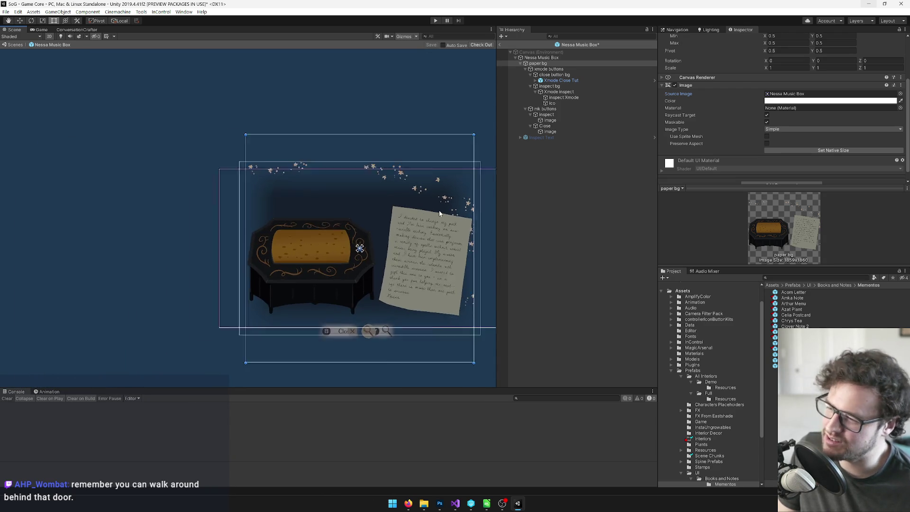
scroll(439, 213, "down", 3)
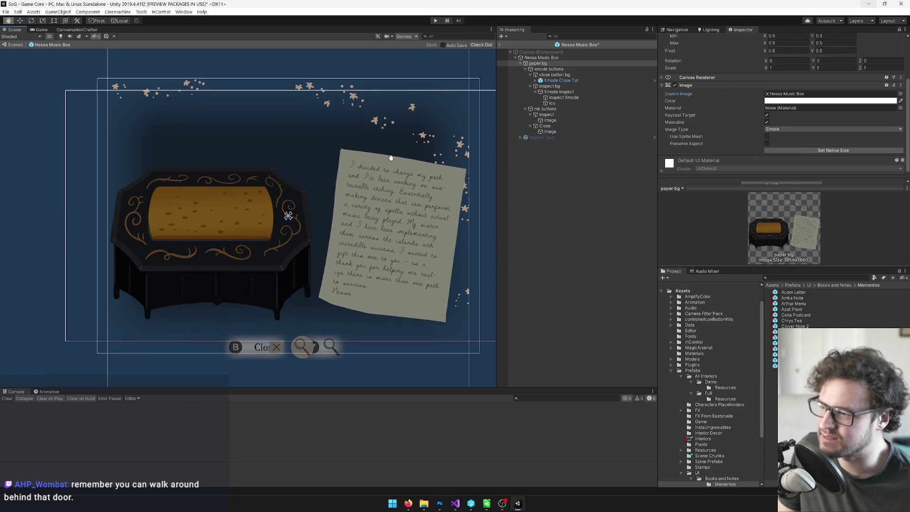
left_click_drag(360, 189, 383, 186)
scroll(383, 185, "up", 1)
left_click_drag(428, 127, 405, 125)
scroll(416, 85, "down", 1)
mouse_move(422, 61)
left_mouse_down()
mouse_move(402, 82)
mouse_move(412, 86)
left_mouse_up()
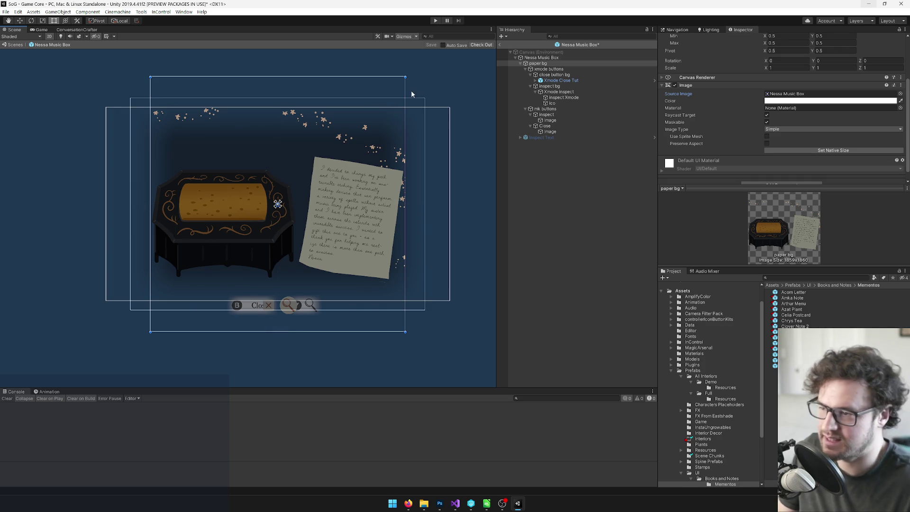
left_click(545, 109)
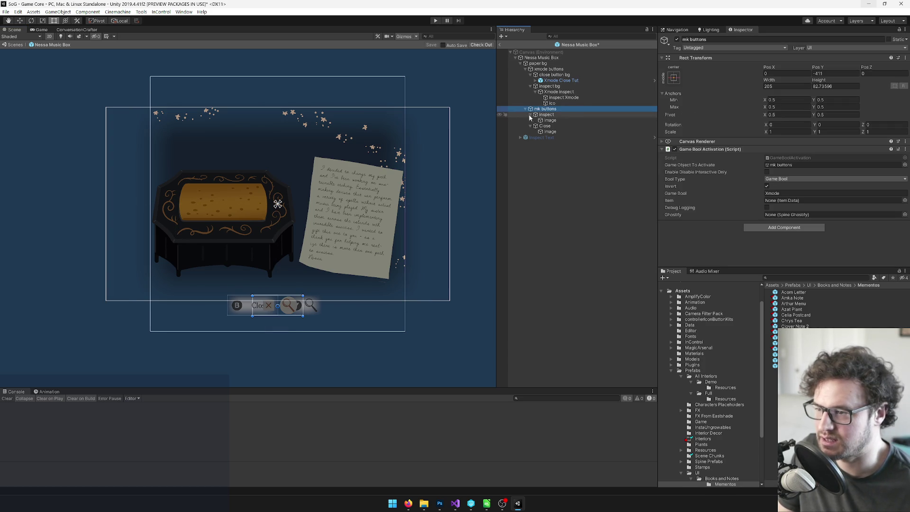
Select the mk buttons and xmode buttons groups together and drag them up toward the artwork.
left_click(525, 109)
left_click(526, 69)
left_click(549, 69, "ctrl")
scroll(319, 247, "up", 2)
scroll(319, 247, "up", 1)
left_click_drag(239, 269, 239, 254)
Shorten the Nessa Music Box root frame from the top to 646 height.
left_click(537, 57)
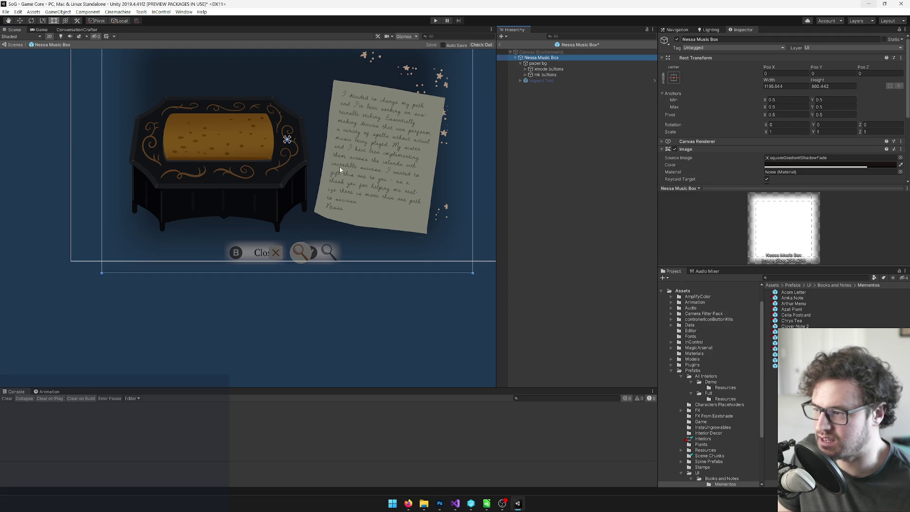
key("f")
left_click_drag(313, 101, 314, 126)
scroll(245, 215, "up", 6)
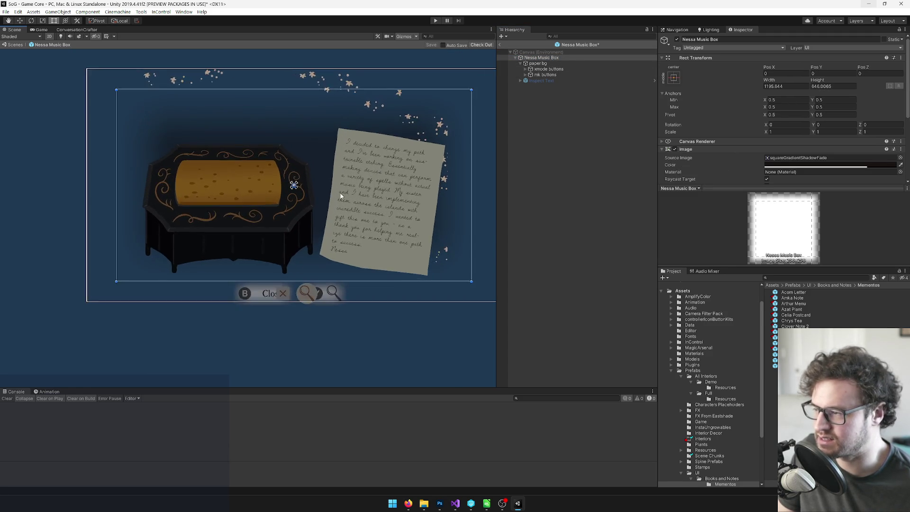
key("f")
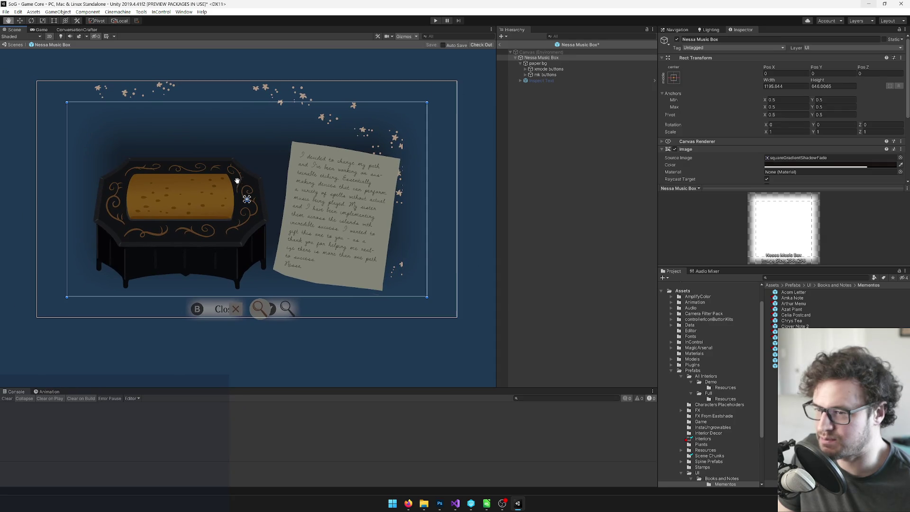
scroll(829, 124, "down", 3)
scroll(843, 141, "up", 3)
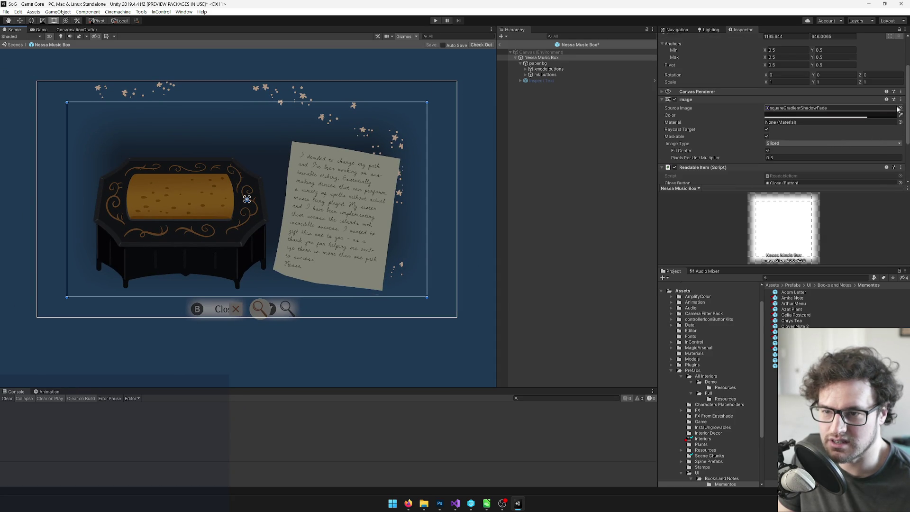
Set the backdrop's Source Image to the RadialGradient2 sprite.
left_click(900, 108)
type("gradi")
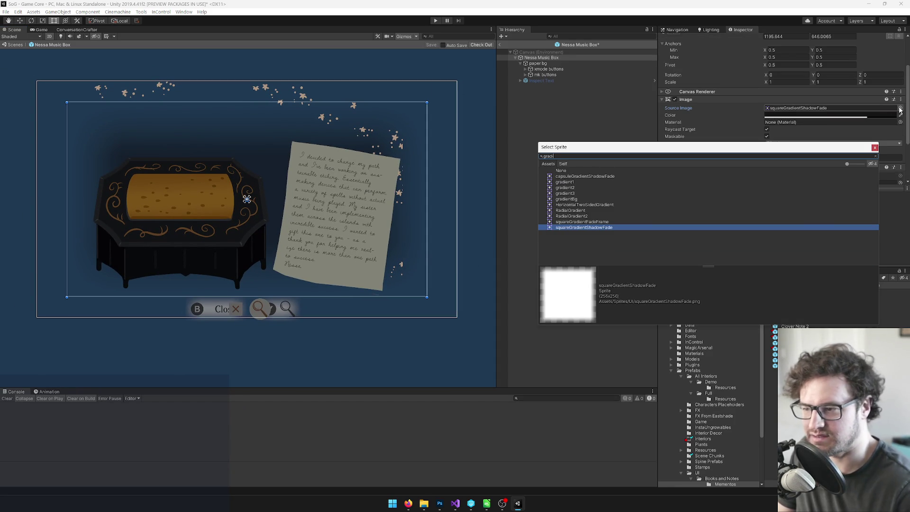
left_click(582, 216)
left_click(578, 210)
left_click(576, 216)
double_click(579, 216)
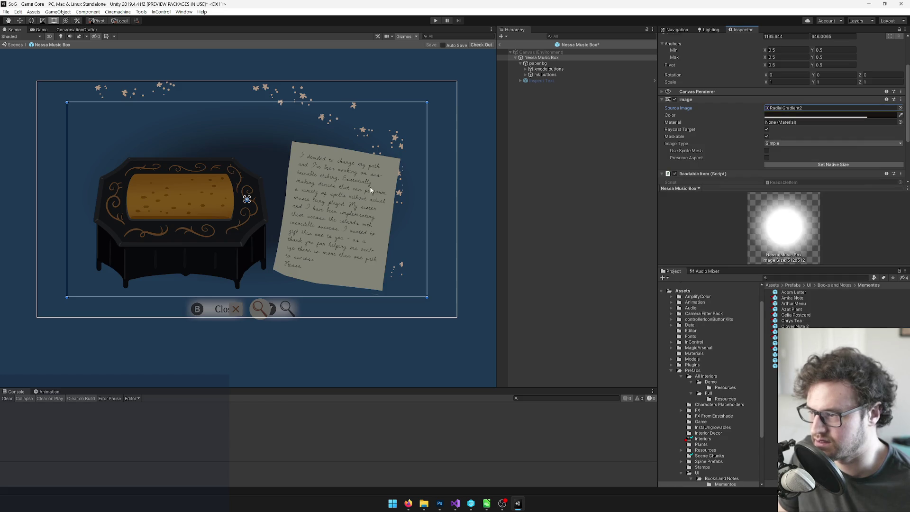
Enlarge the backdrop evenly from its corner and exit the prefab to the Game Core scene.
scroll(372, 190, "down", 2)
left_click_drag(416, 125, 426, 117)
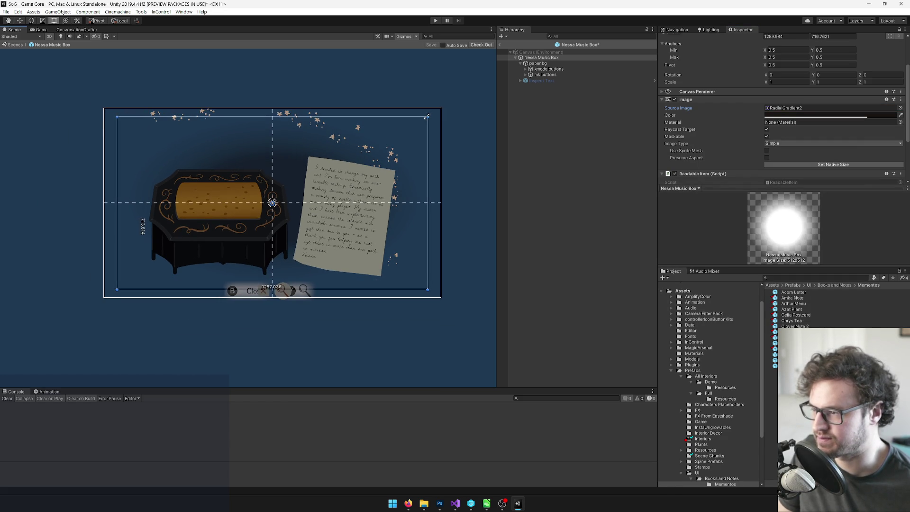
left_click_drag(353, 190, 359, 183)
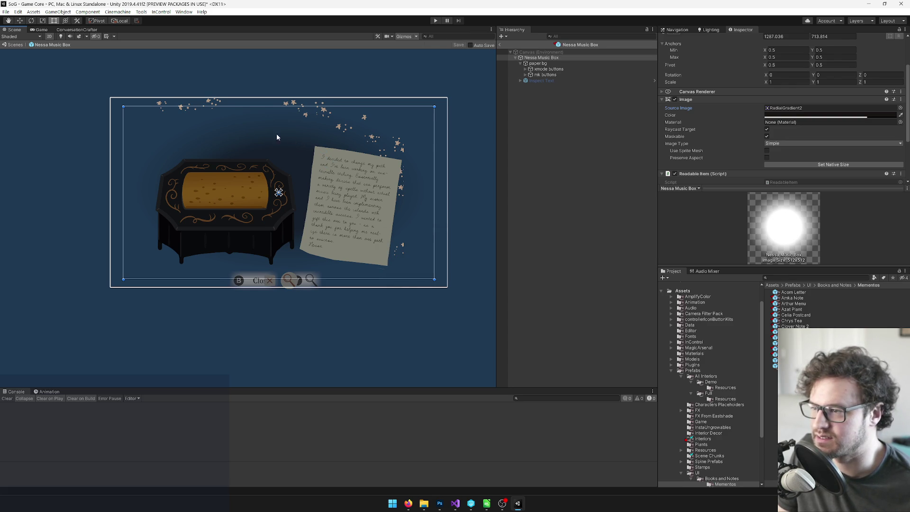
left_click(500, 46)
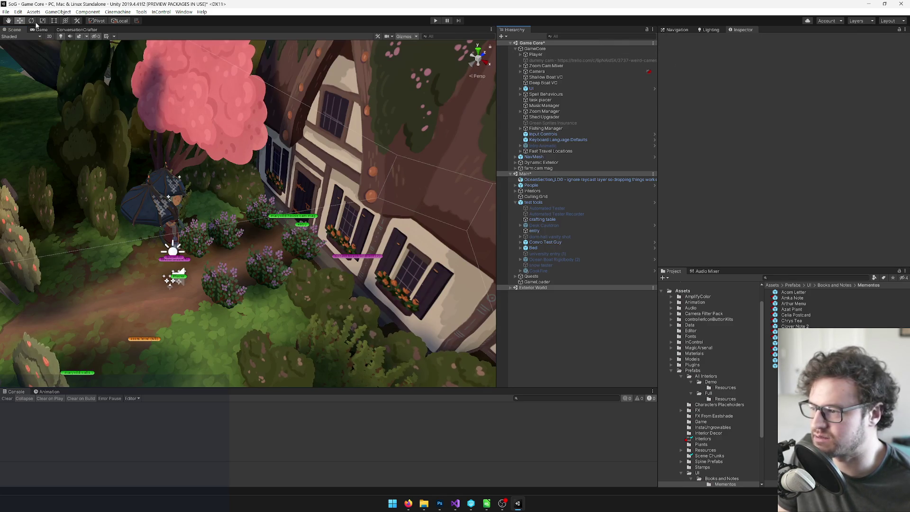
Play the game from the Game view to watch the cottage garden scene live.
left_click(37, 30)
left_click(439, 20)
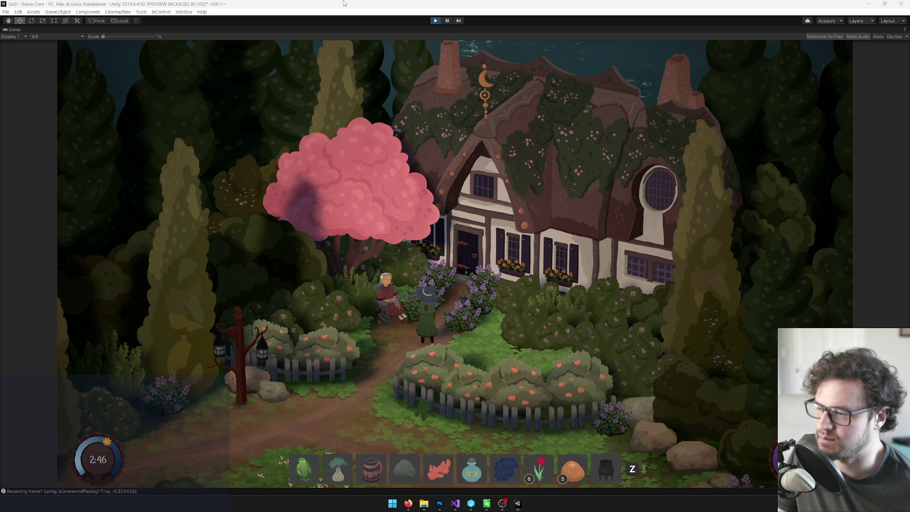
Exit Play mode with Ctrl+P to return to the editor.
key("super")
left_click(436, 23)
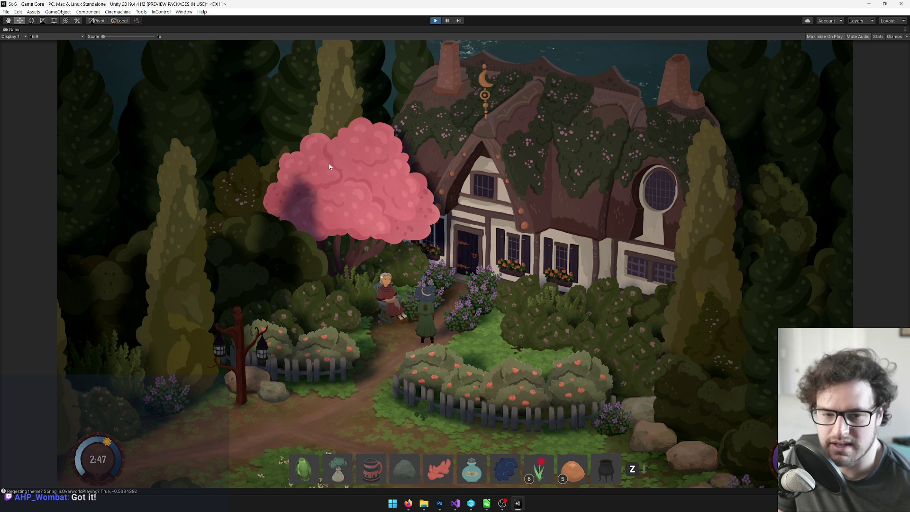
key("ctrl+p")
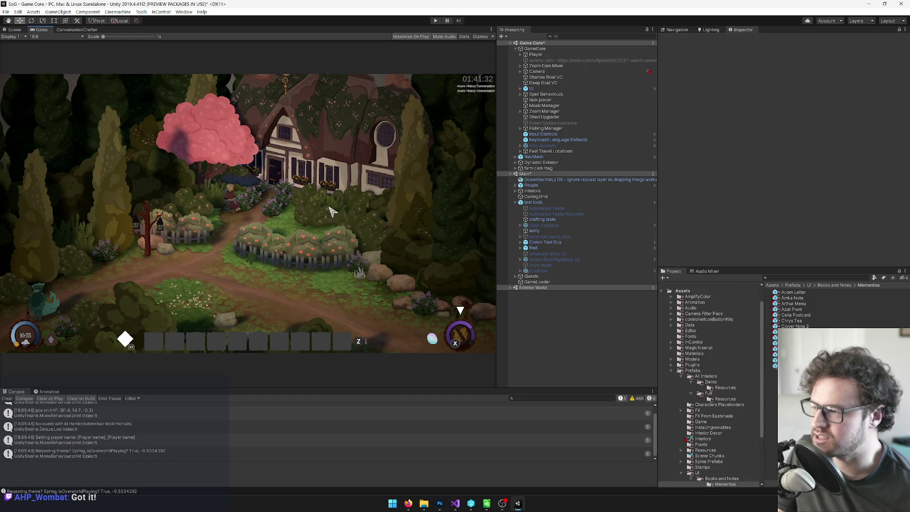
In the Scene view, filter the Hierarchy by 'wall'.
left_click(14, 29)
left_click_drag(199, 180, 270, 164)
left_click(568, 36)
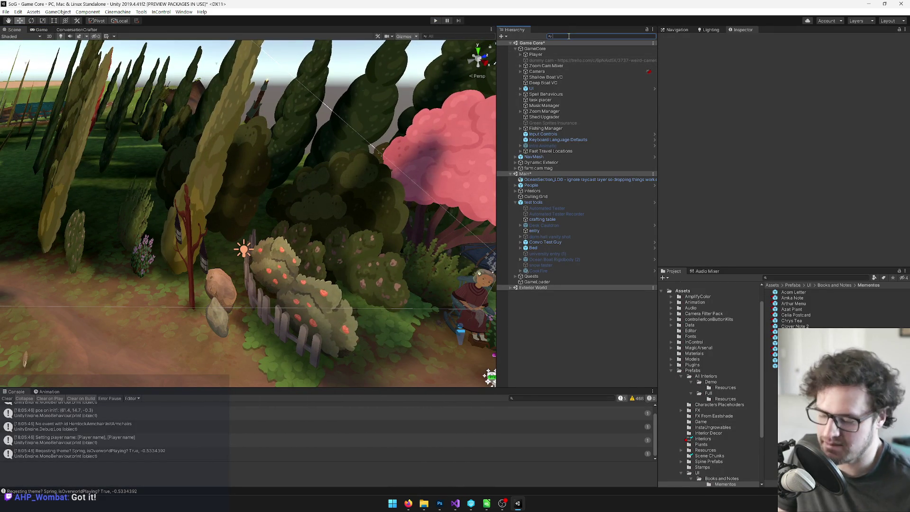
type("wall")
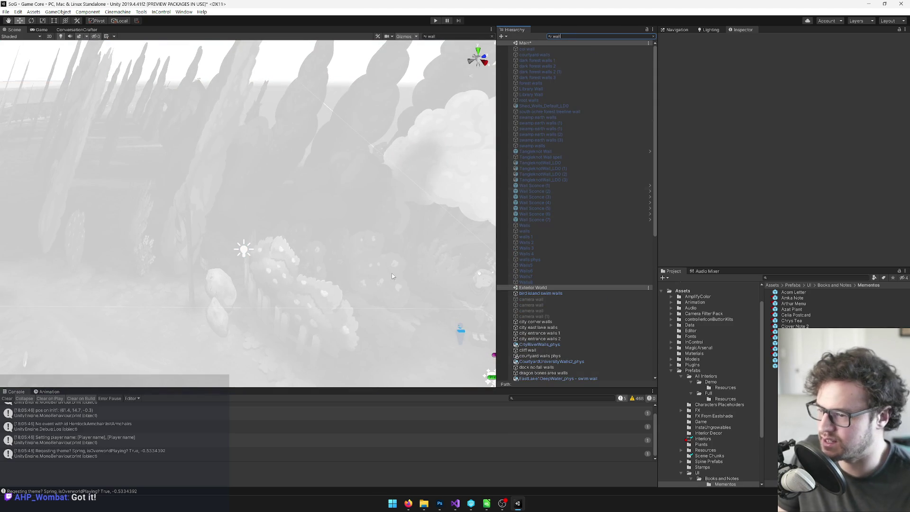
Select only the marywild walls object, then clear the search to show its Poly Shape settings.
mouse_move(392, 276)
left_mouse_down()
mouse_move(305, 248)
mouse_move(319, 308)
mouse_move(311, 309)
mouse_move(332, 304)
left_mouse_up()
scroll(605, 349, "down", 2)
scroll(605, 346, "down", 5)
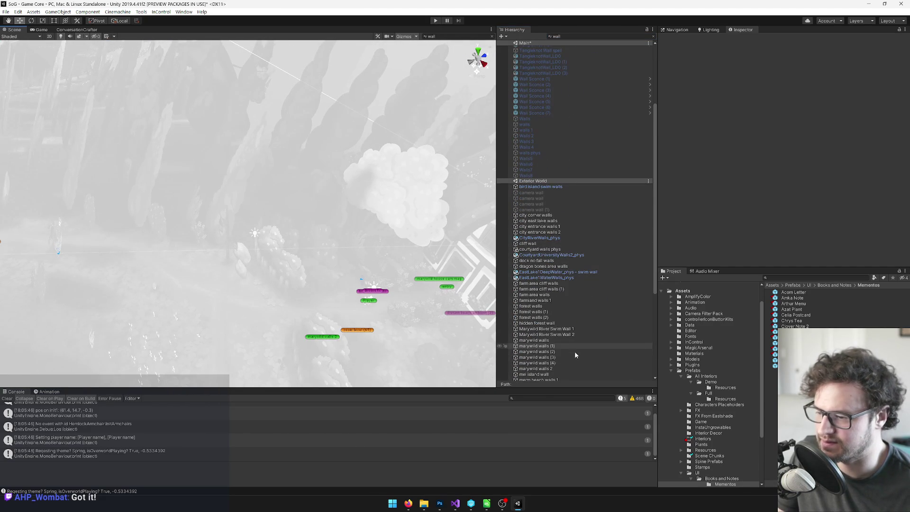
left_click(558, 363)
left_click(556, 341, "shift")
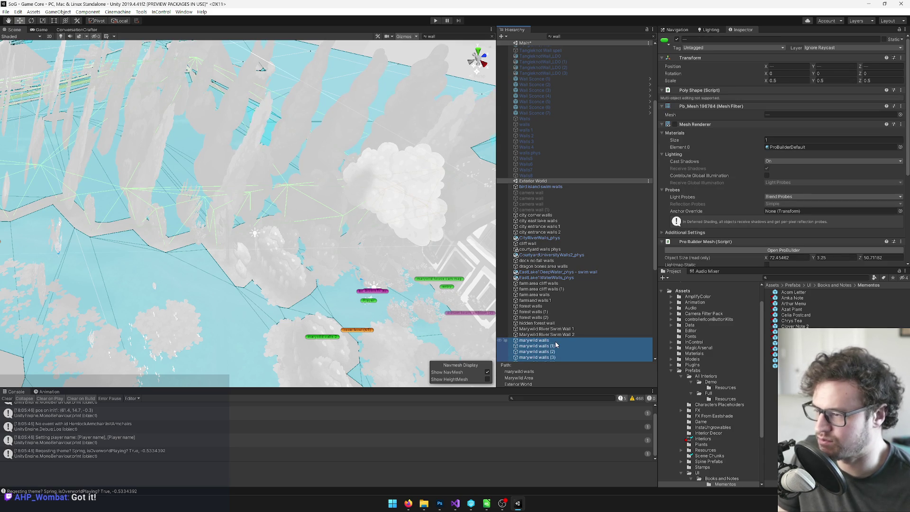
left_click(555, 341)
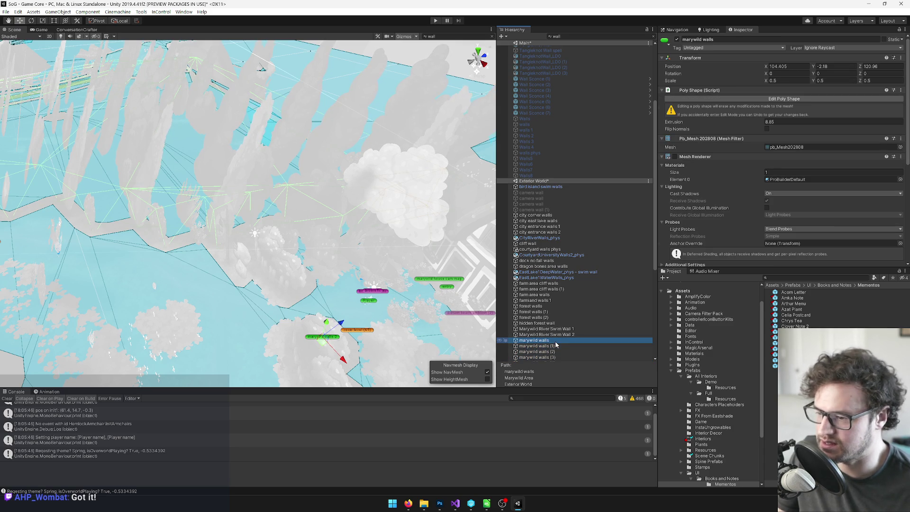
left_click(655, 36)
mouse_move(293, 180)
left_mouse_down()
mouse_move(280, 182)
mouse_move(291, 184)
left_mouse_up()
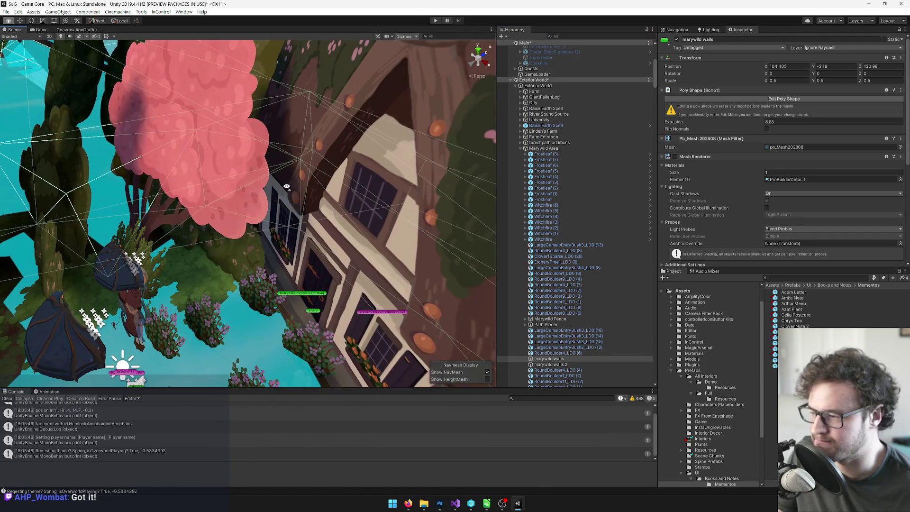
Edit the marywild walls outline, adding a point near the tree and moving points toward the house.
left_click(726, 99)
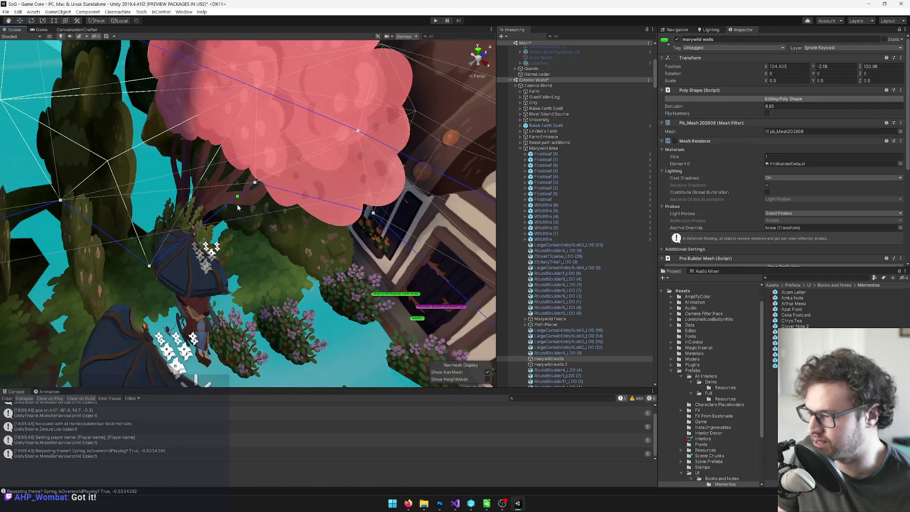
left_click_drag(222, 207, 220, 224)
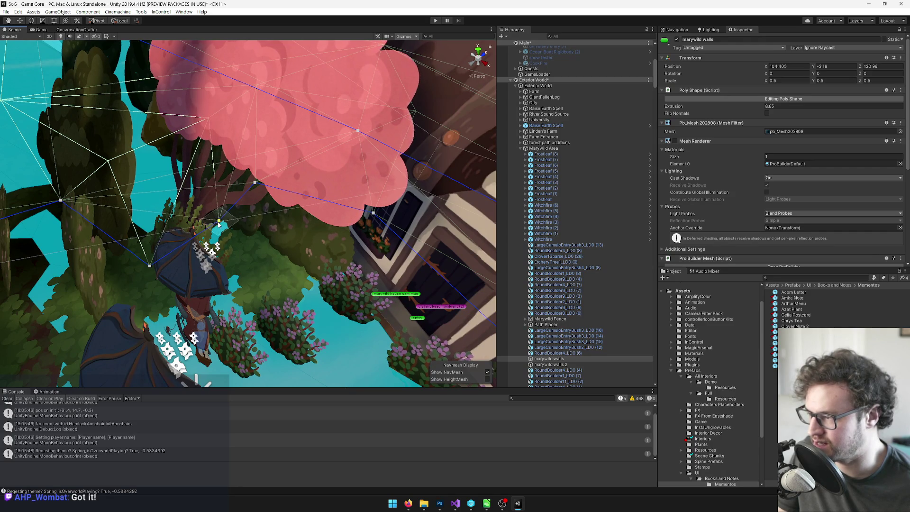
mouse_move(256, 191)
left_mouse_down()
mouse_move(289, 259)
mouse_move(336, 311)
left_mouse_up()
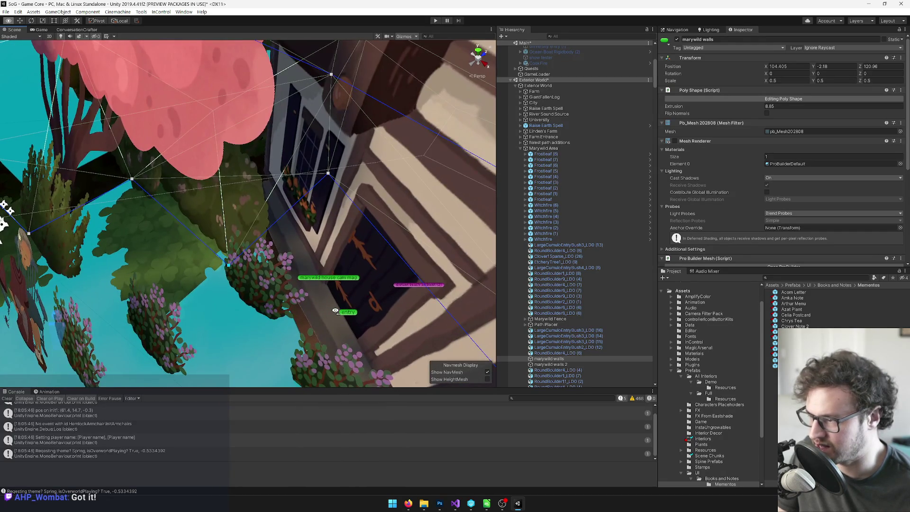
mouse_move(328, 175)
left_mouse_down()
mouse_move(326, 198)
mouse_move(348, 198)
mouse_move(330, 196)
mouse_move(308, 169)
mouse_move(293, 280)
left_mouse_up()
left_click_drag(356, 271, 252, 225)
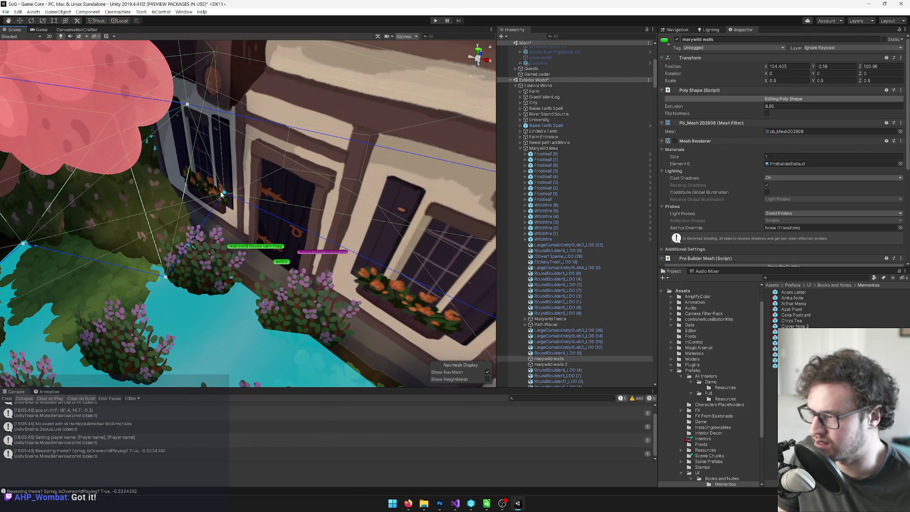
mouse_move(227, 196)
left_mouse_down()
mouse_move(260, 204)
mouse_move(225, 270)
mouse_move(264, 191)
mouse_move(281, 181)
mouse_move(378, 212)
mouse_move(300, 228)
mouse_move(326, 191)
mouse_move(271, 211)
mouse_move(233, 194)
left_mouse_up()
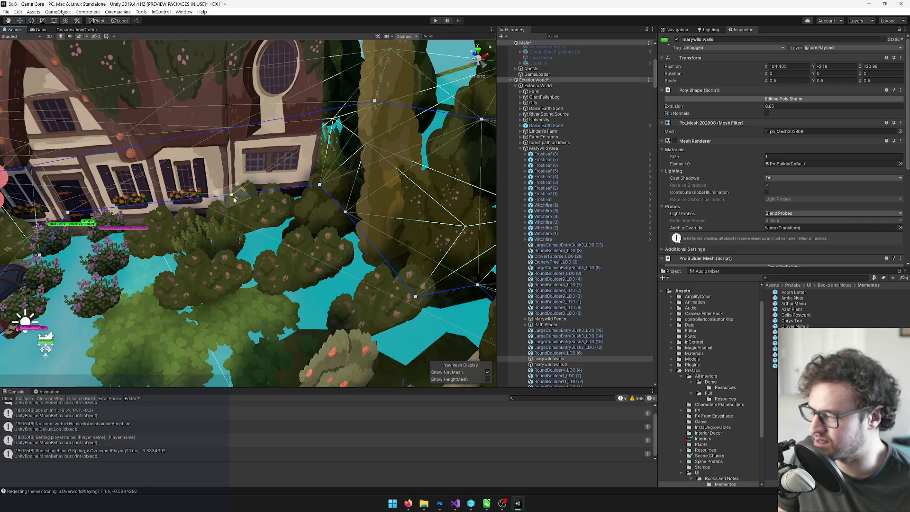
Move more marywild walls points along the bushes and path, then finish outline editing.
left_click_drag(319, 185, 288, 249)
mouse_move(335, 223)
left_mouse_down()
mouse_move(289, 268)
mouse_move(252, 272)
left_mouse_up()
scroll(251, 272, "down", 5)
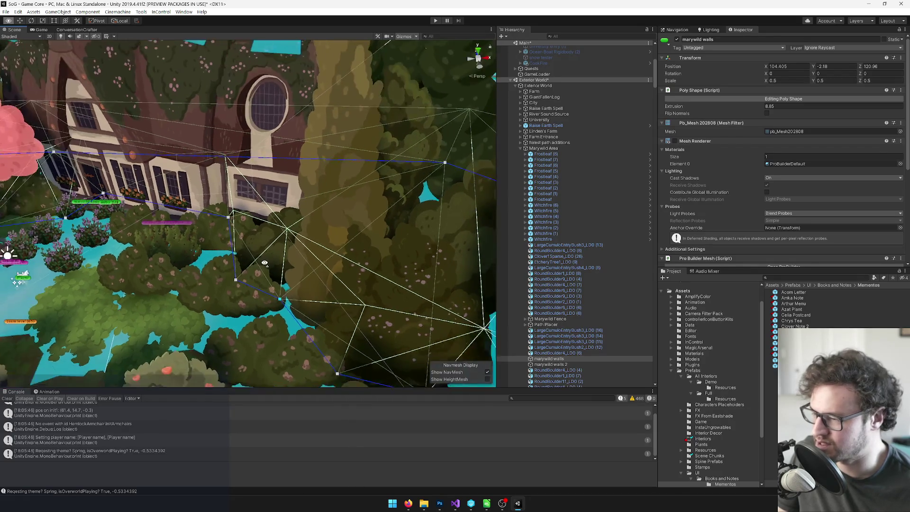
scroll(286, 285, "up", 5)
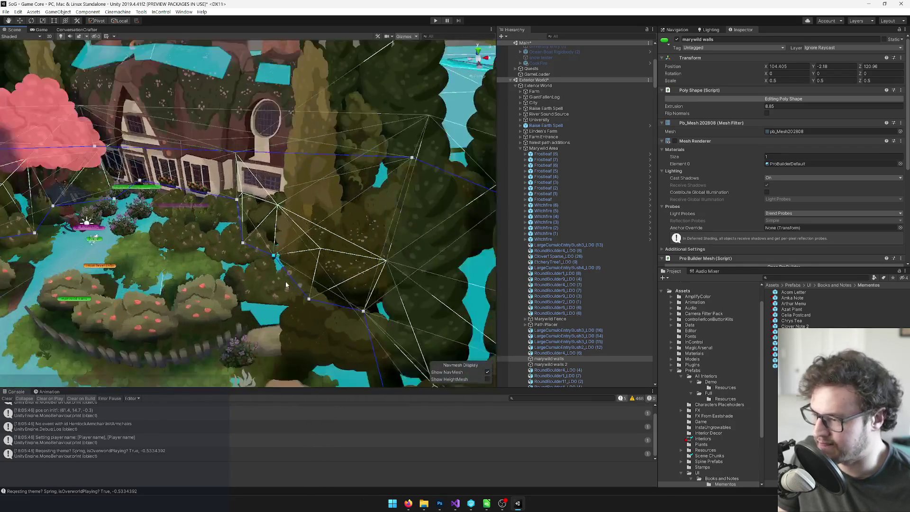
scroll(286, 284, "down", 2)
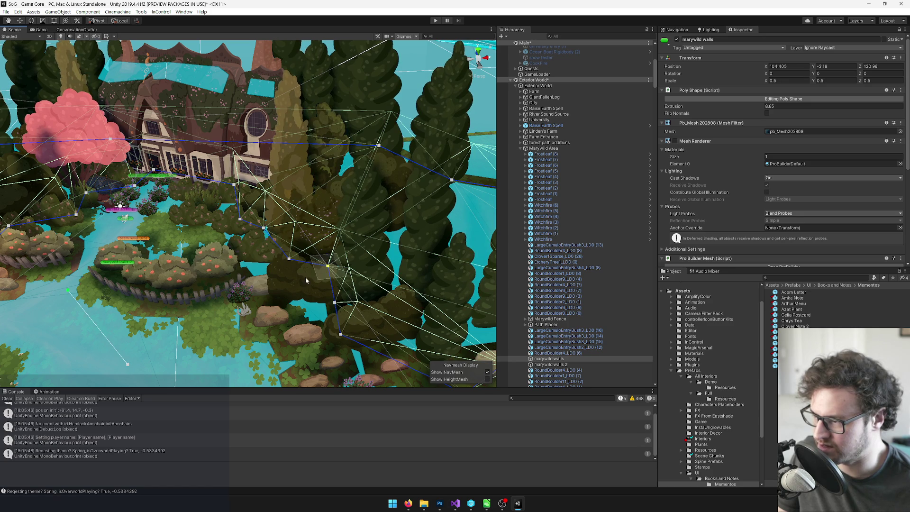
mouse_move(290, 287)
left_mouse_down()
mouse_move(267, 303)
mouse_move(387, 277)
mouse_move(321, 255)
mouse_move(268, 254)
left_mouse_up()
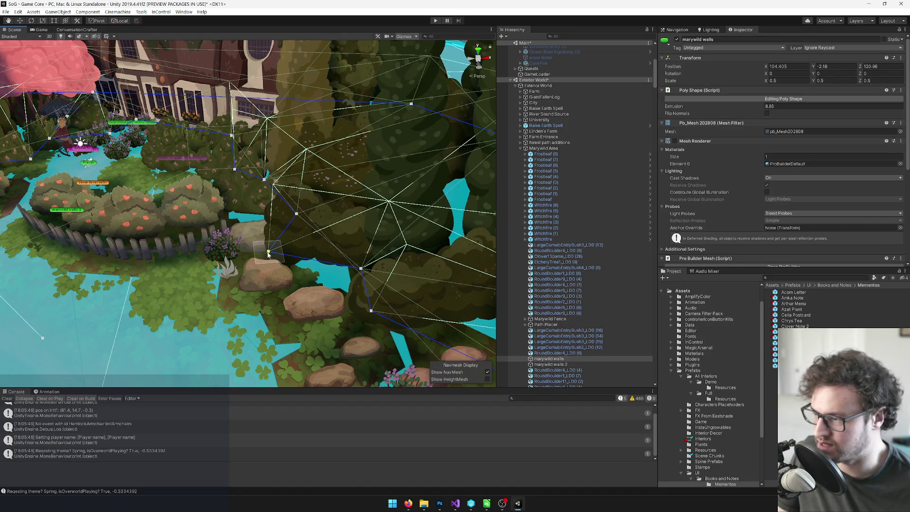
mouse_move(295, 215)
left_mouse_down()
mouse_move(273, 212)
mouse_move(340, 206)
mouse_move(316, 224)
left_mouse_up()
left_click_drag(259, 256, 268, 256)
left_click_drag(243, 207, 248, 208)
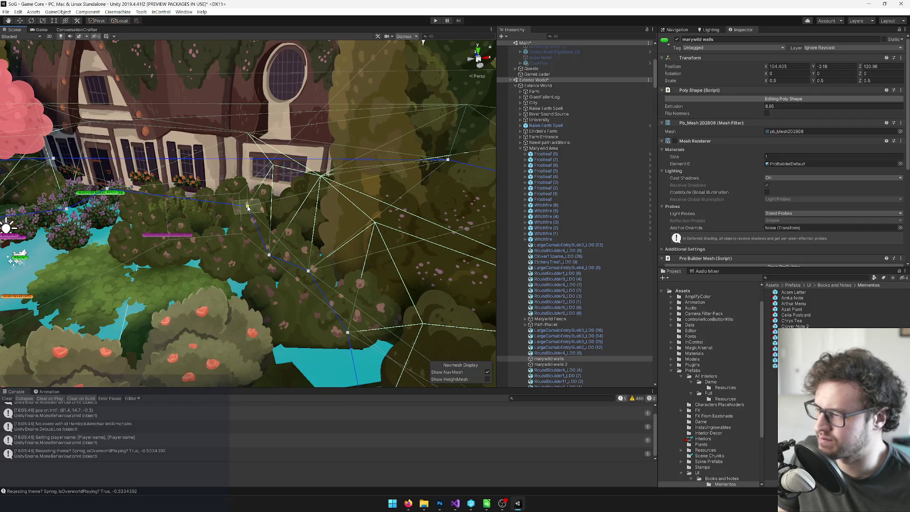
left_click(250, 208)
Select the MarywildHouse_LD0 model and make its Mesh Collider convex.
key("f")
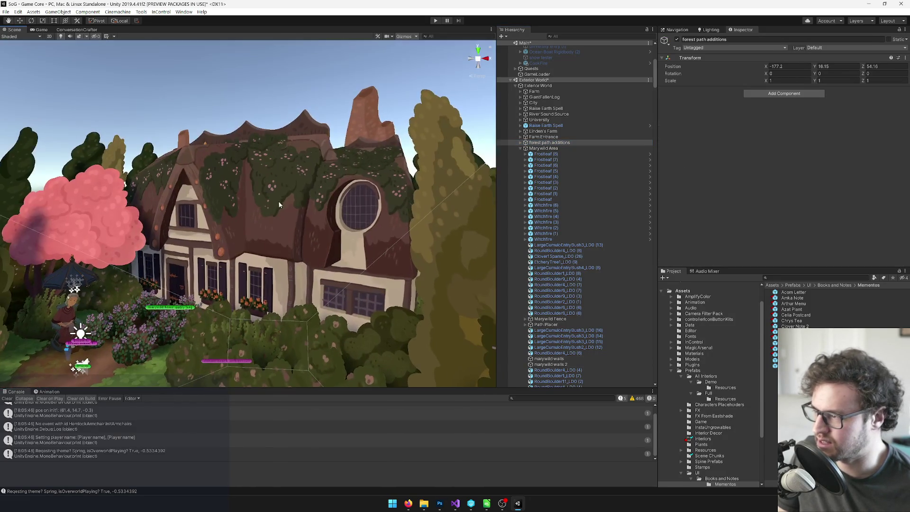
left_click(278, 203)
scroll(279, 214, "up", 5)
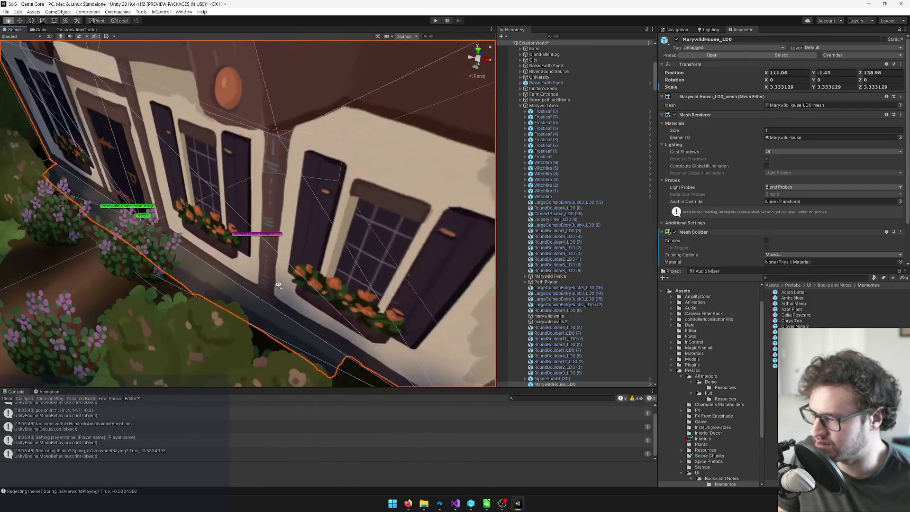
left_click_drag(278, 286, 268, 282)
scroll(730, 192, "down", 3)
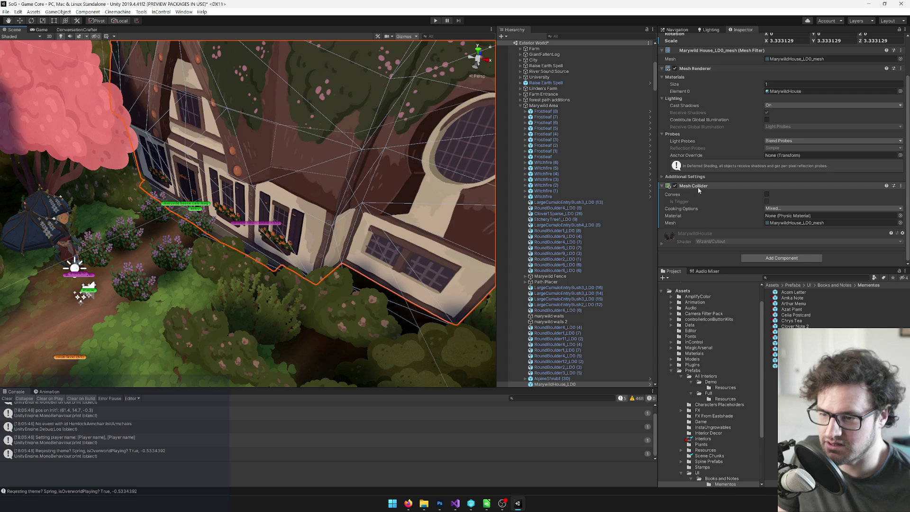
left_click(767, 194)
mouse_move(246, 208)
left_mouse_down()
mouse_move(144, 204)
mouse_move(327, 186)
left_mouse_up()
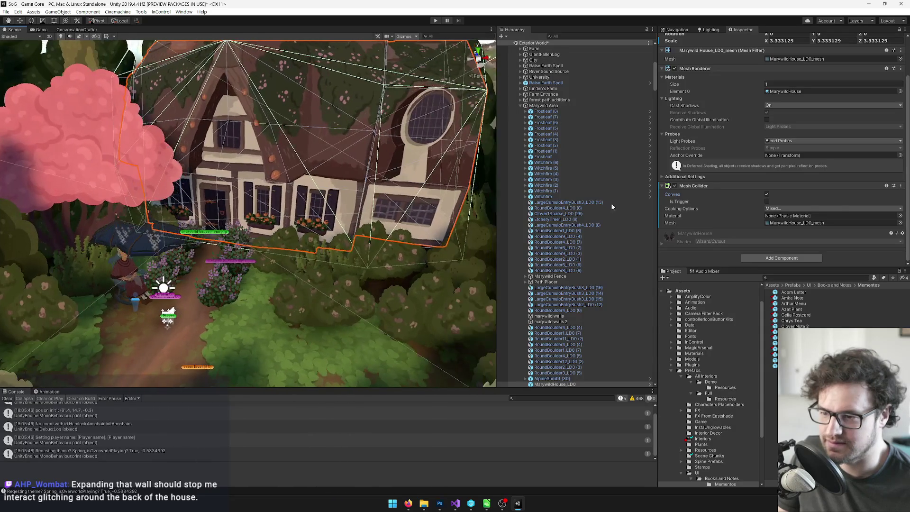
Check the collider pickers, keeping physic material None and the MarywildHouse_LD0_mesh mesh.
left_click(900, 216)
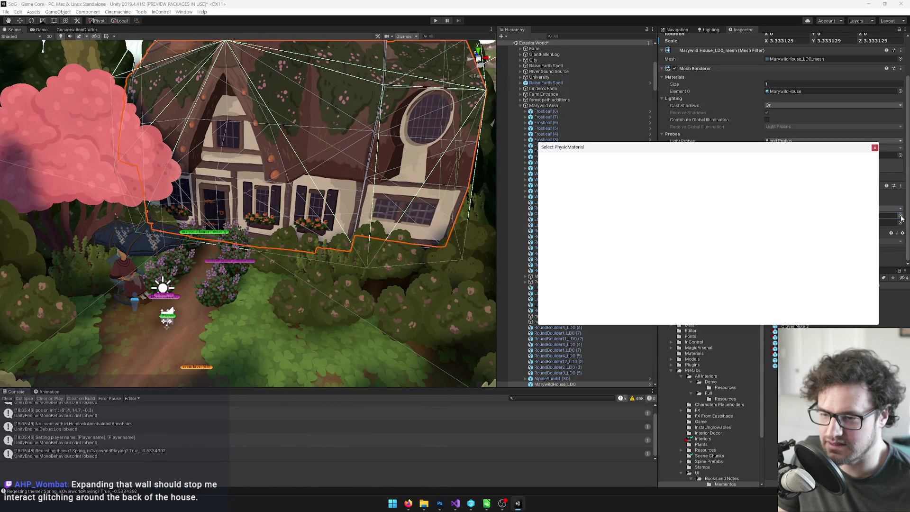
left_click_drag(728, 146, 537, 197)
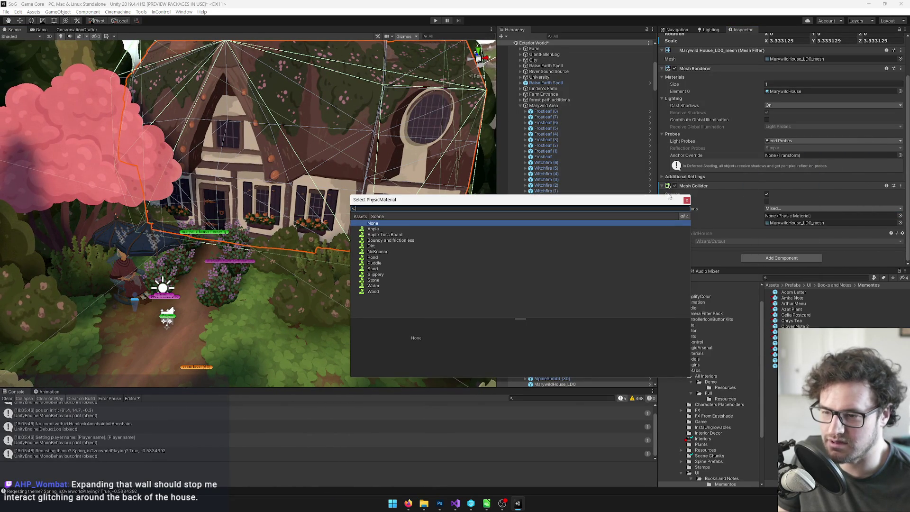
left_click(724, 205)
left_click(900, 222)
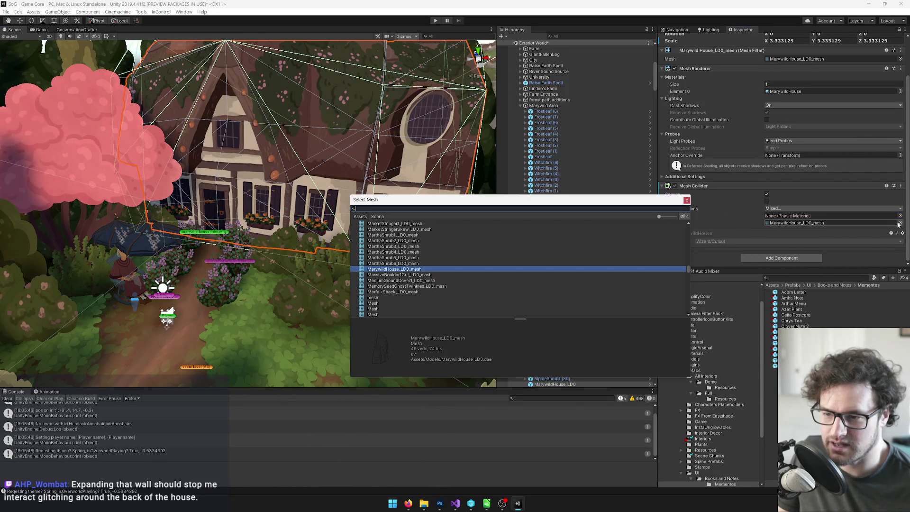
type("marywil")
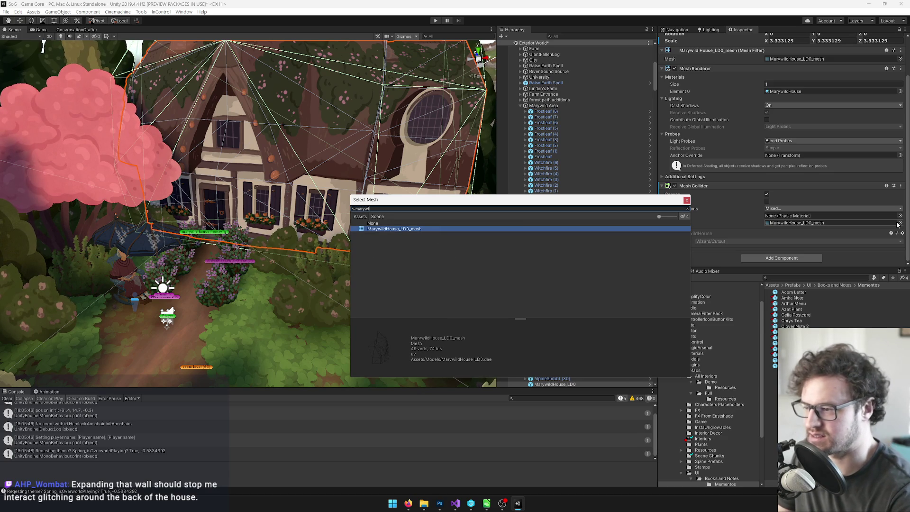
left_click(687, 200)
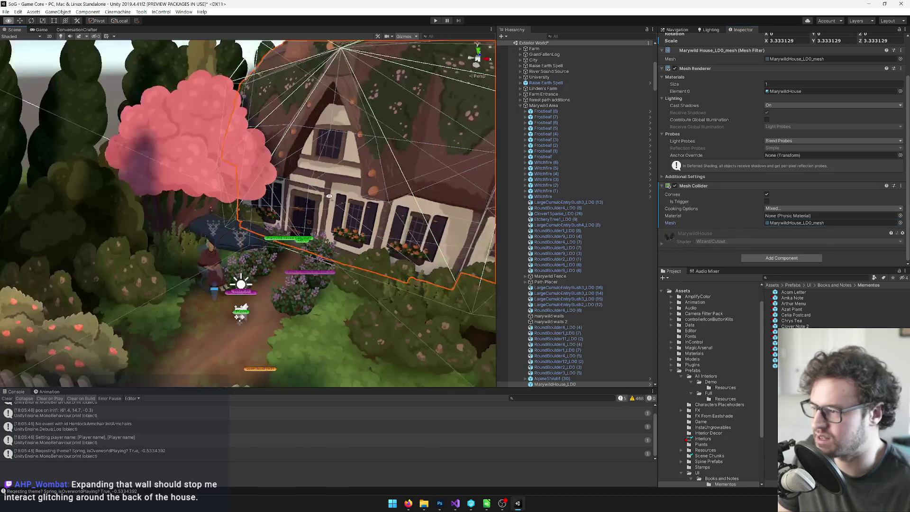
scroll(297, 209, "up", 10)
scroll(296, 210, "down", 5)
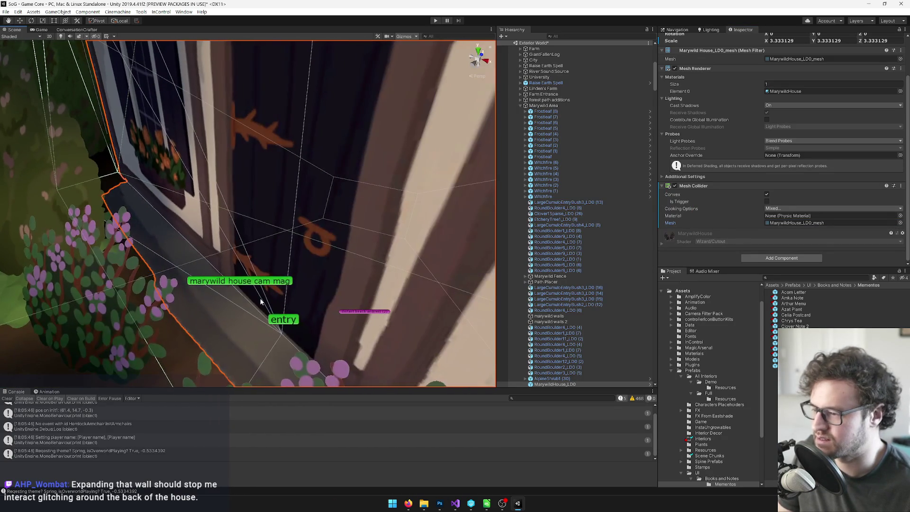
left_click(284, 297)
mouse_move(275, 295)
left_mouse_down()
mouse_move(232, 266)
mouse_move(37, 48)
left_mouse_up()
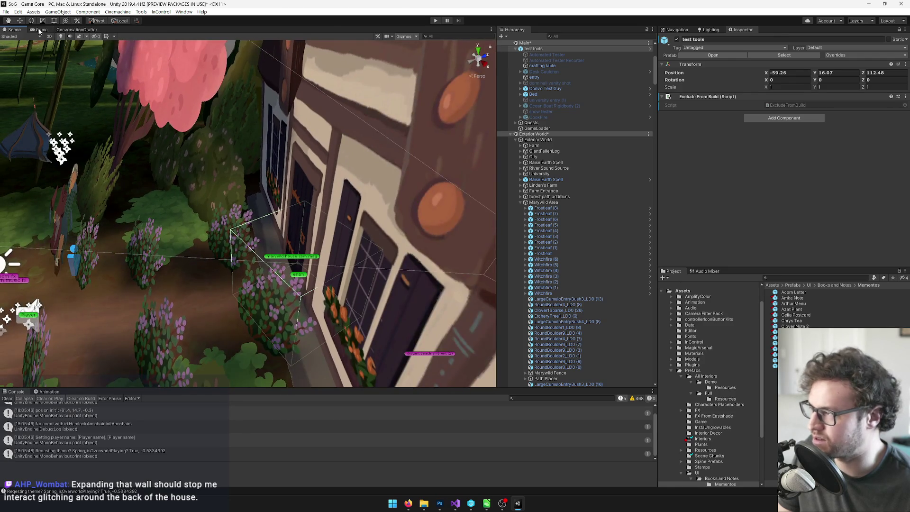
Test the Marywild house area in Play mode from the Game view, then leave Play mode.
left_click(40, 30)
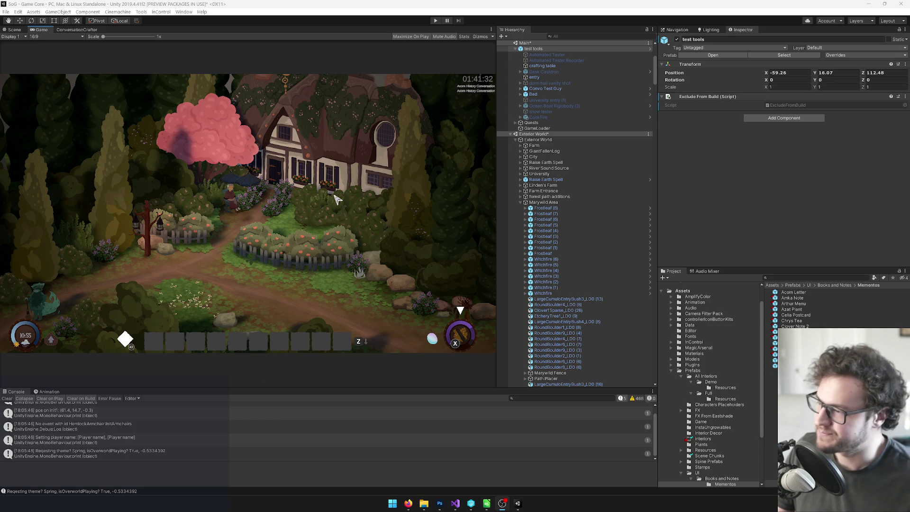
key("alt+Tab")
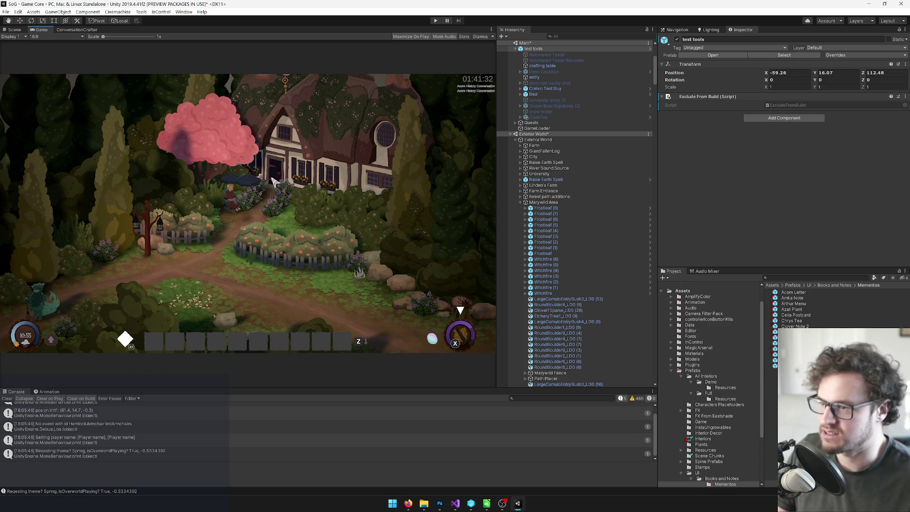
left_click(436, 21)
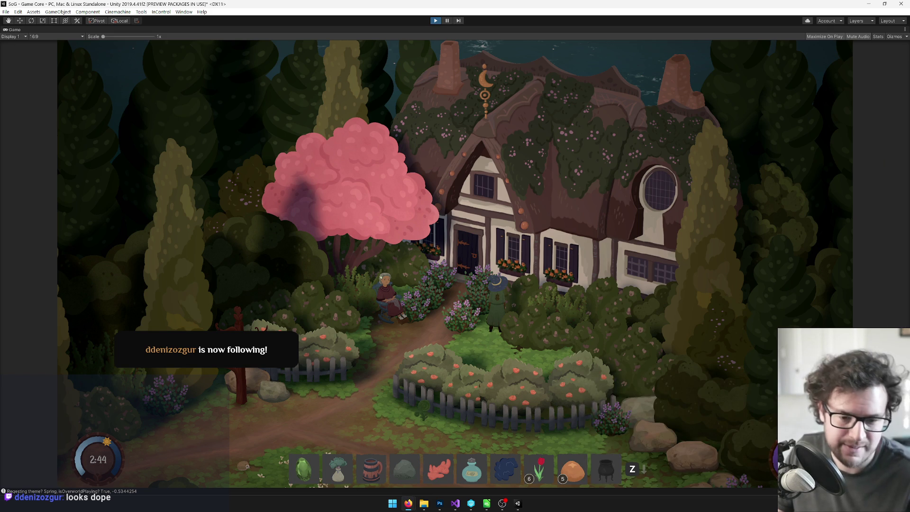
key("shift+space")
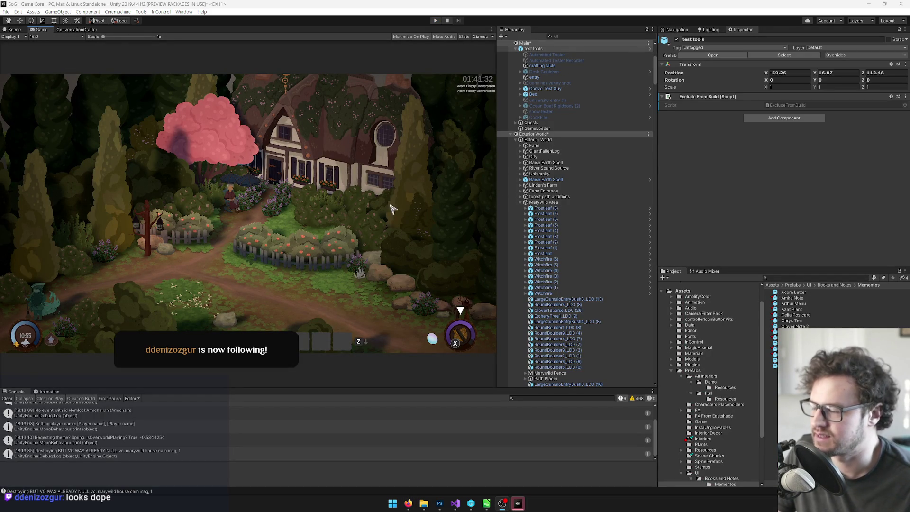
Select the entry portal object and move and rotate it beside the Marywild house.
left_click(13, 30)
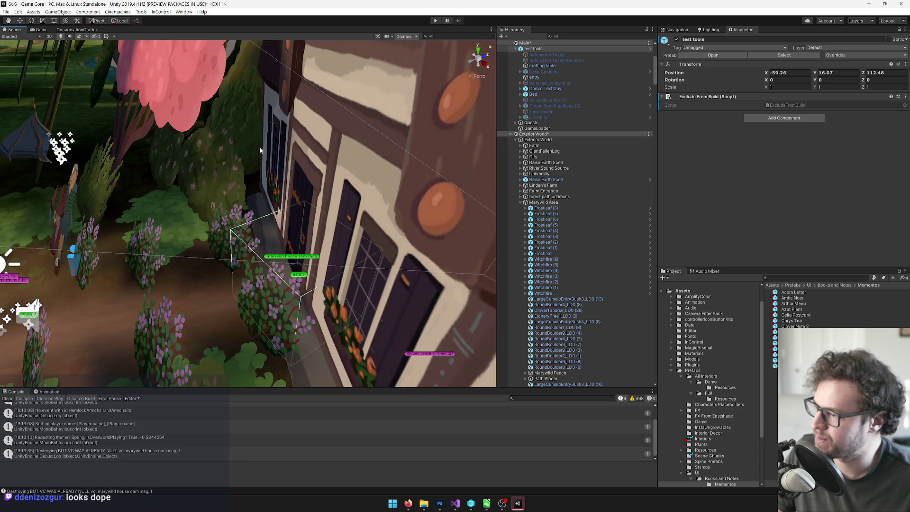
mouse_move(335, 245)
left_mouse_down()
mouse_move(333, 260)
mouse_move(298, 279)
mouse_move(351, 271)
mouse_move(314, 270)
mouse_move(313, 278)
mouse_move(309, 238)
mouse_move(284, 206)
mouse_move(266, 214)
mouse_move(372, 226)
mouse_move(350, 228)
left_mouse_up()
left_click(327, 266)
key("w")
key("e")
Return to the Game view and run the game again to test the entry.
left_click(9, 20)
left_click(41, 30)
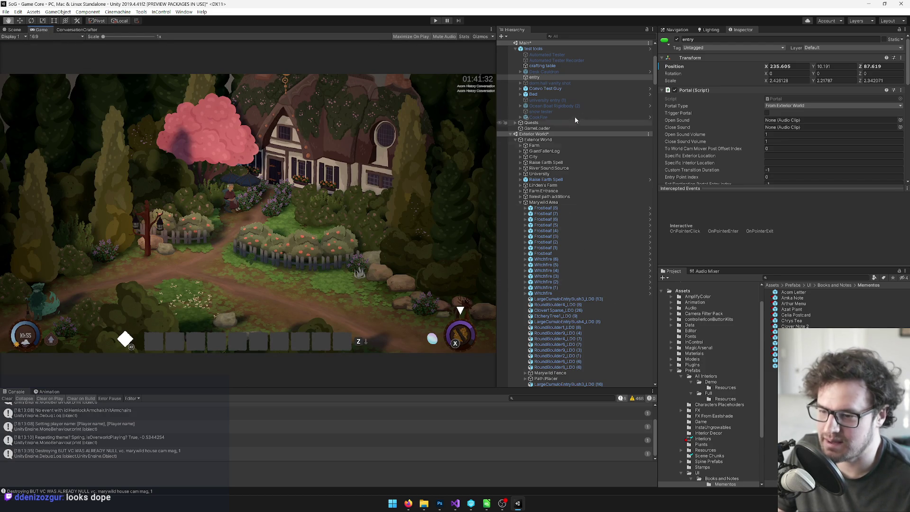
left_click(434, 21)
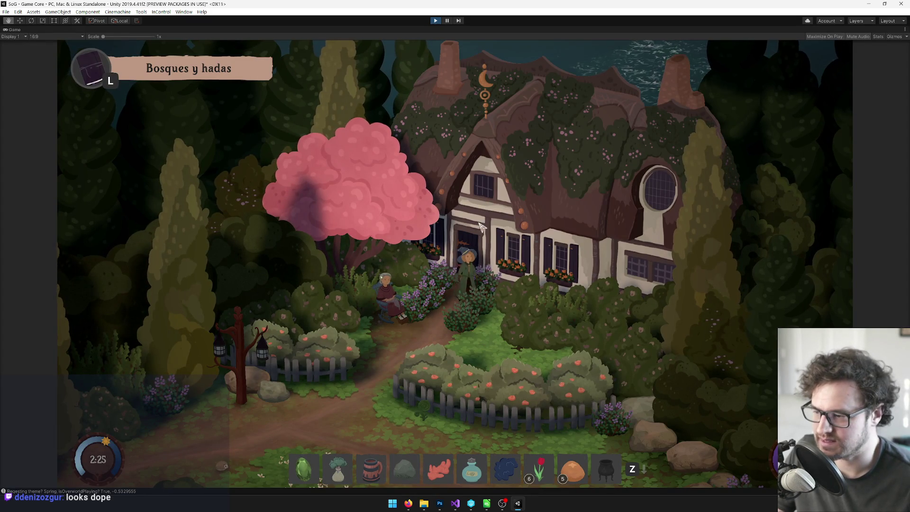
Un-maximize the Game tab to restore the full layout and show the Scene view.
right_click(14, 29)
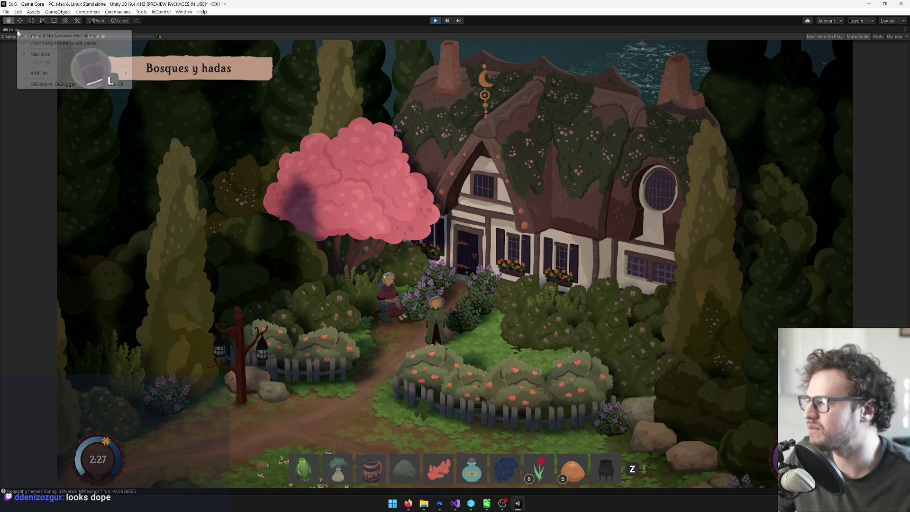
left_click(28, 55)
left_click(14, 29)
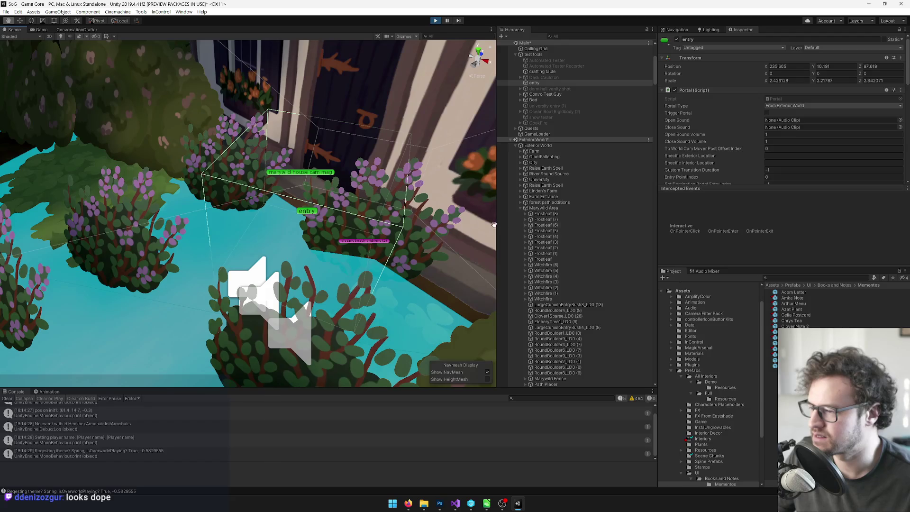
Select the entry object, then watch the player inside the cottage in the Game view.
scroll(313, 212, "up", 5)
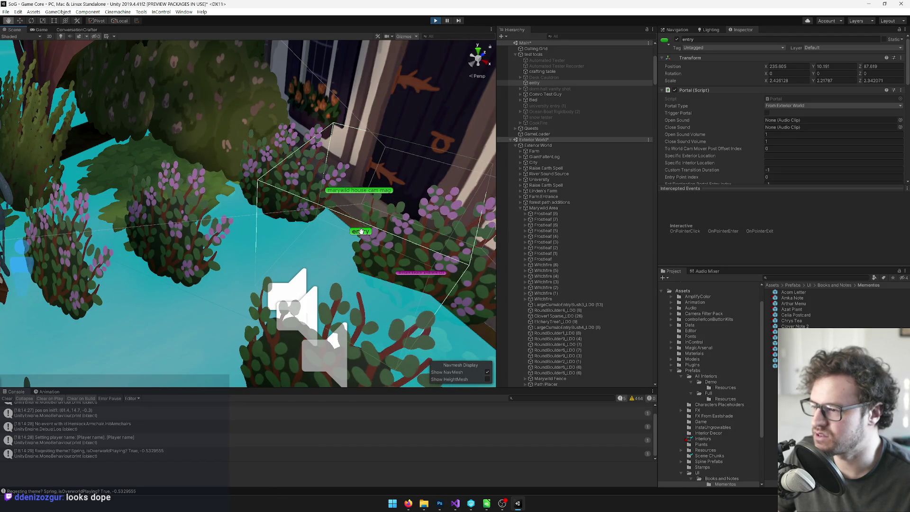
left_click(539, 82)
mouse_move(325, 179)
left_mouse_down()
mouse_move(327, 223)
mouse_move(333, 214)
left_mouse_up()
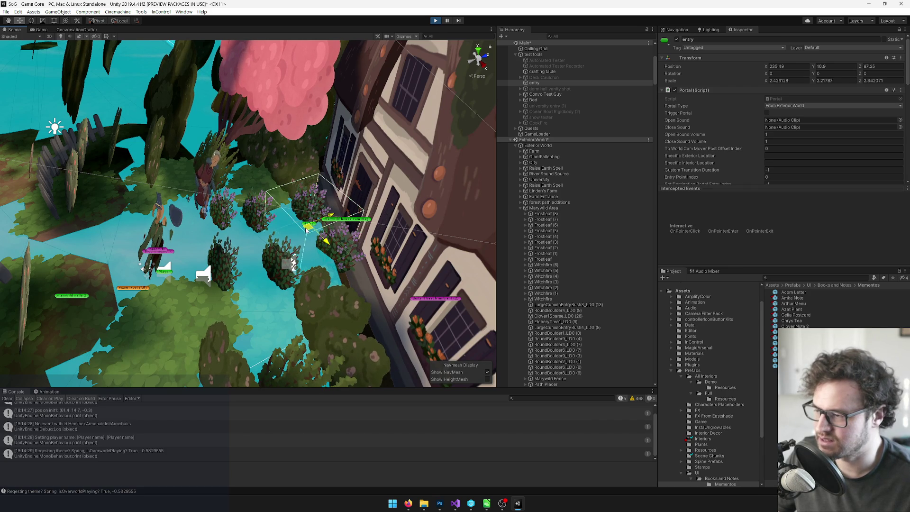
left_click(36, 30)
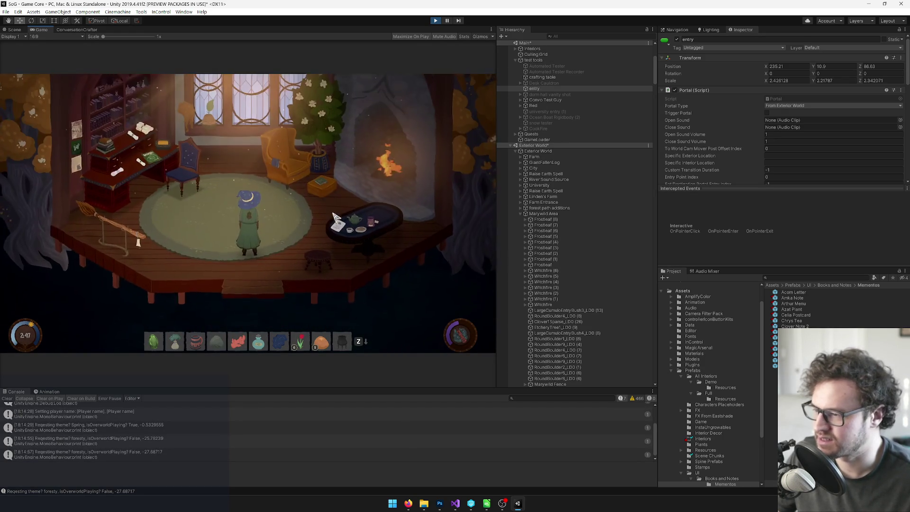
Walk the player to the writing desk, back onto the rug and toward the front, then maximize the Game view.
key("a")
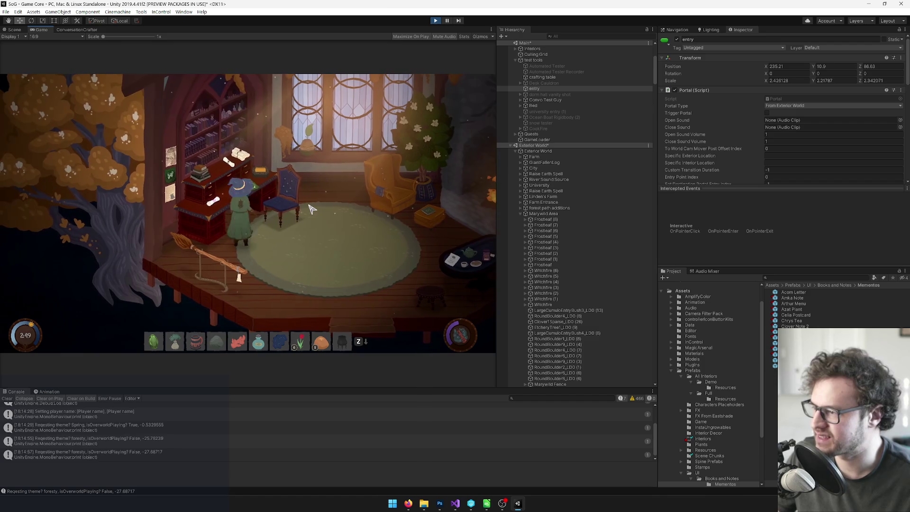
key("d")
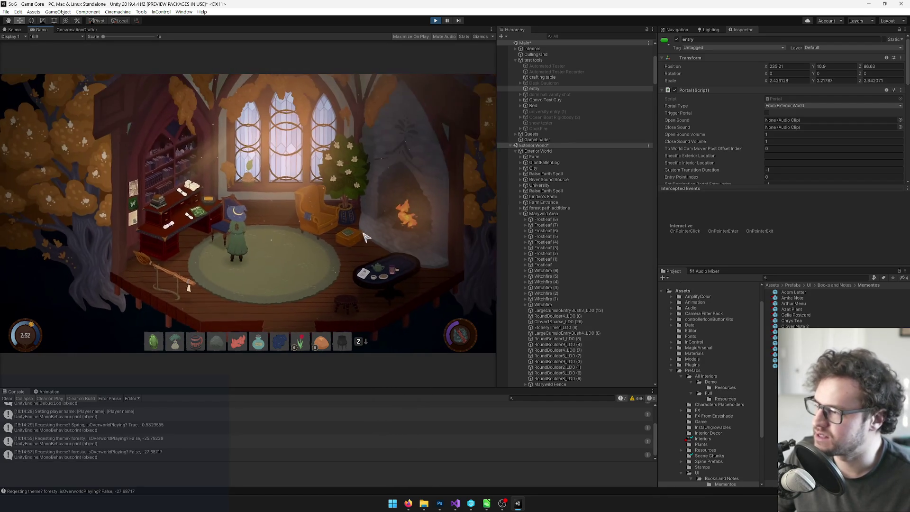
key("s")
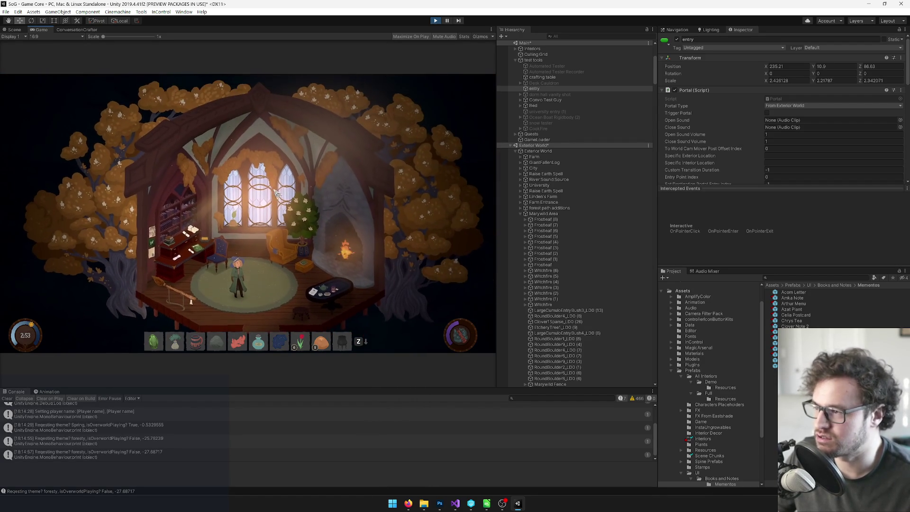
right_click(44, 31)
left_click(67, 53)
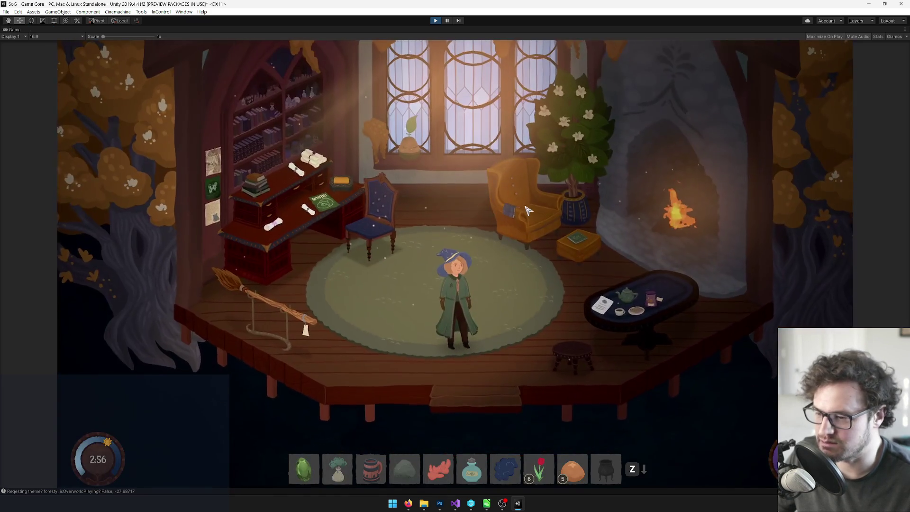
Walk the player toward the back of the room, then exit Play mode with Ctrl+P.
key("w")
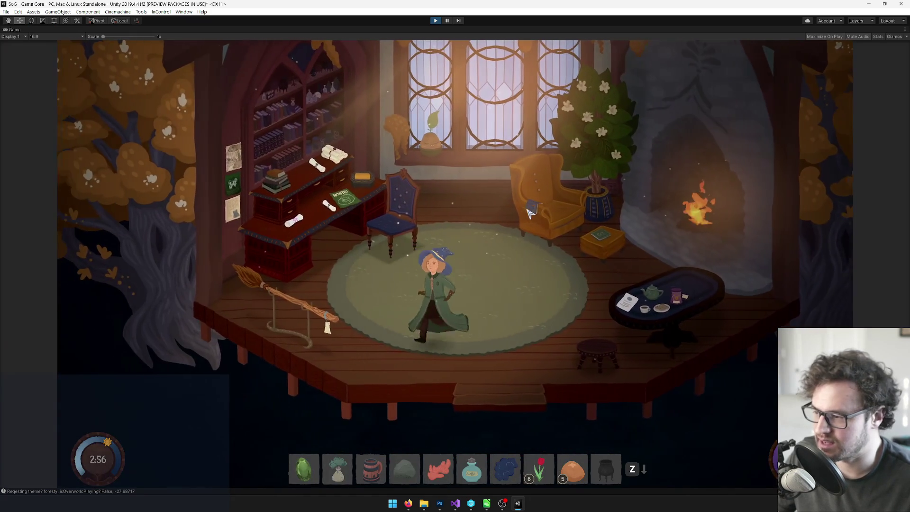
left_click(436, 21)
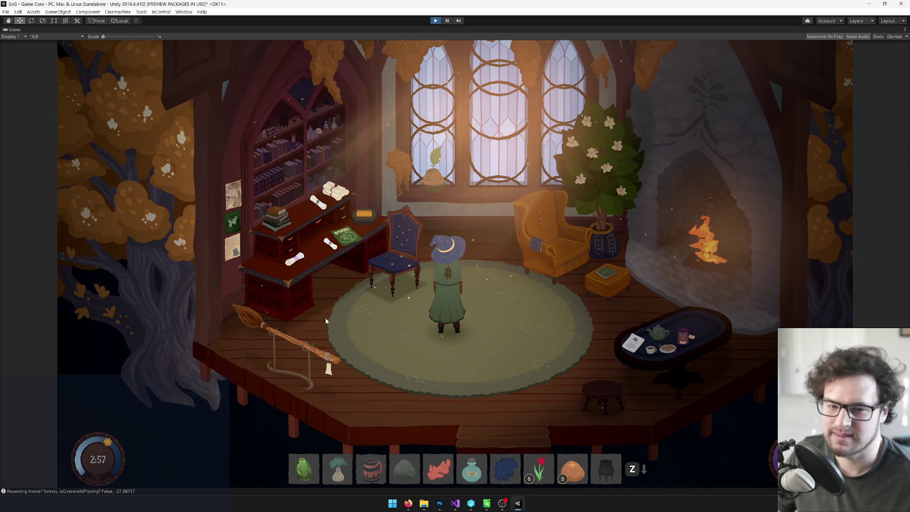
key("ctrl+p")
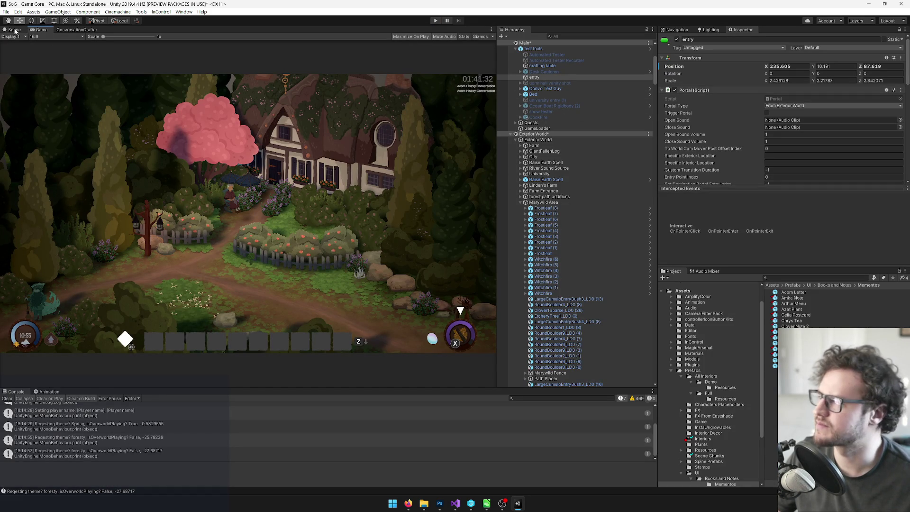
In the Scene view, drag the entry portal beside the cottage to about X 235.9, Z 88.5, then select test tools.
left_click(14, 30)
mouse_move(329, 241)
left_mouse_down()
mouse_move(352, 236)
mouse_move(369, 216)
mouse_move(267, 205)
mouse_move(245, 235)
left_mouse_up()
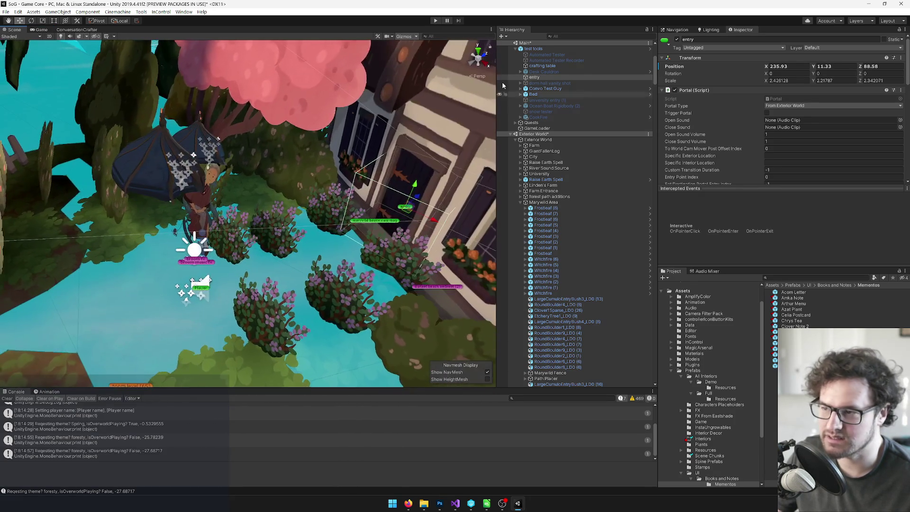
left_click(525, 49)
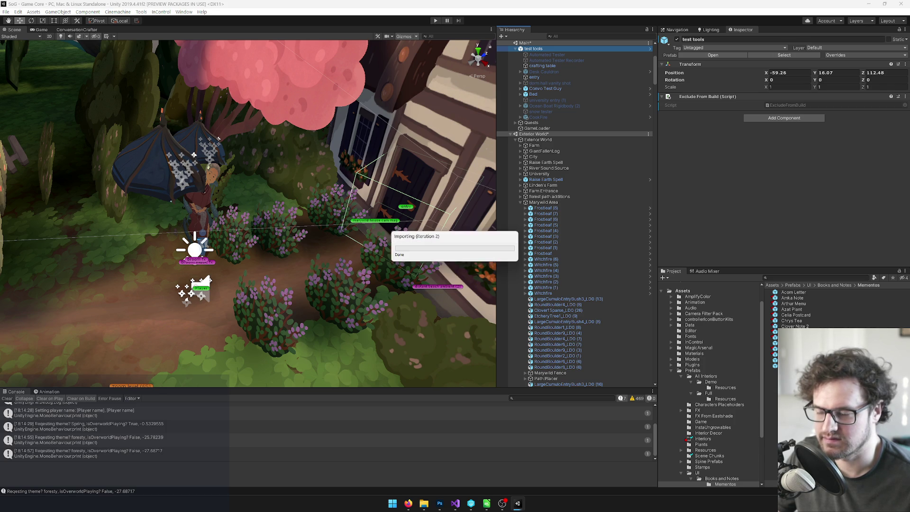
Open the Nessa Music Box prefab from the Project window and select its paper bg object.
left_click(791, 354)
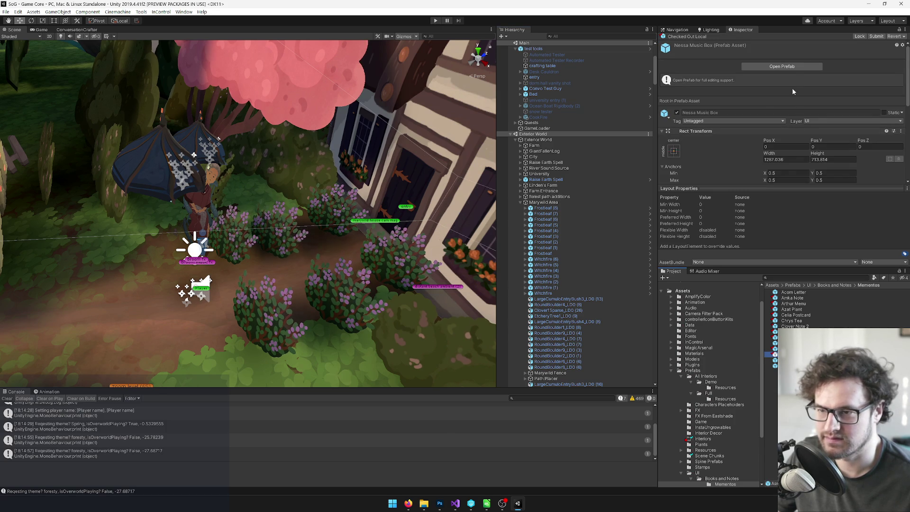
left_click(781, 66)
scroll(333, 134, "up", 5)
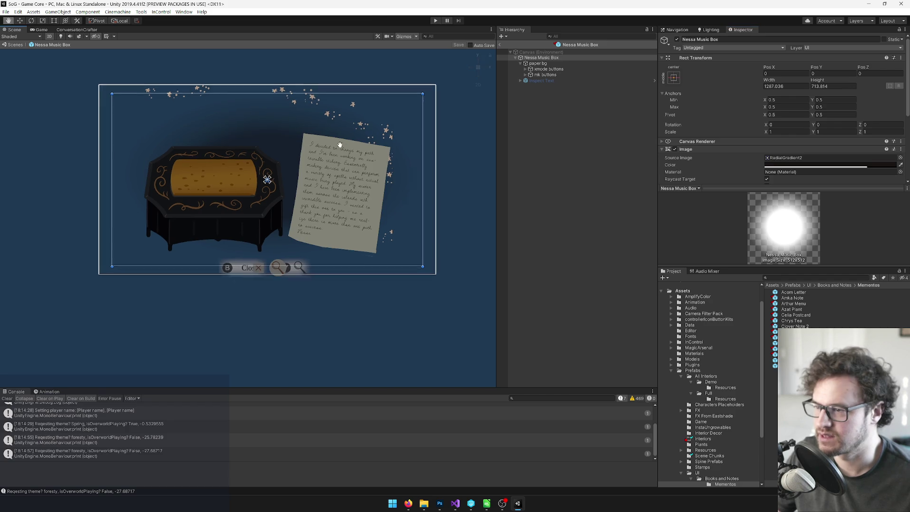
scroll(333, 134, "up", 1)
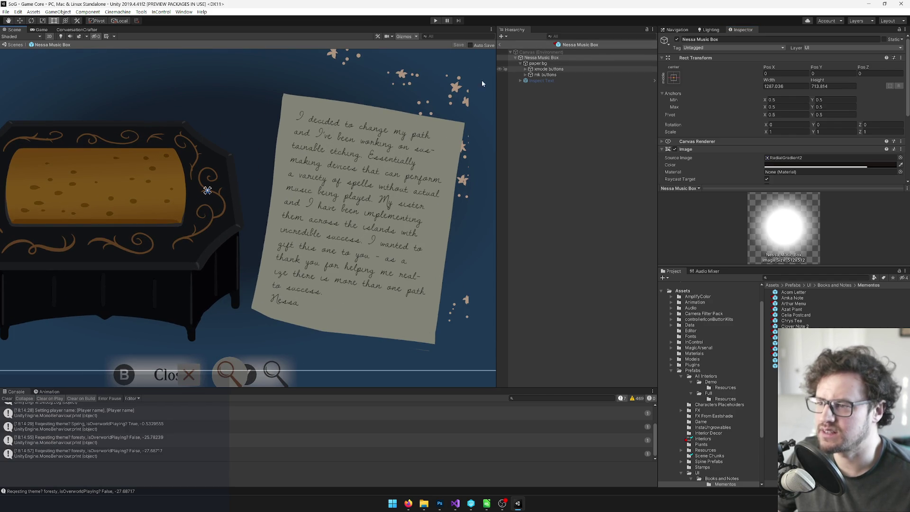
scroll(458, 119, "down", 5)
scroll(388, 146, "up", 4)
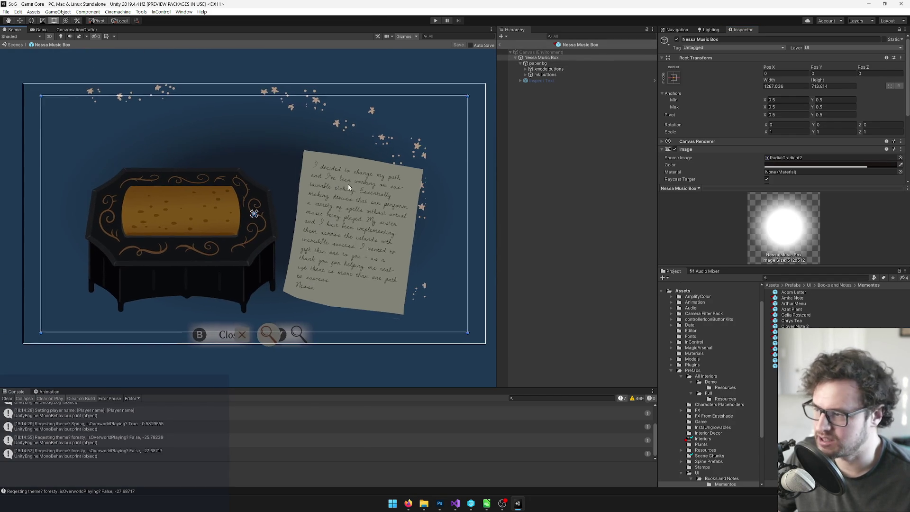
scroll(348, 187, "down", 4)
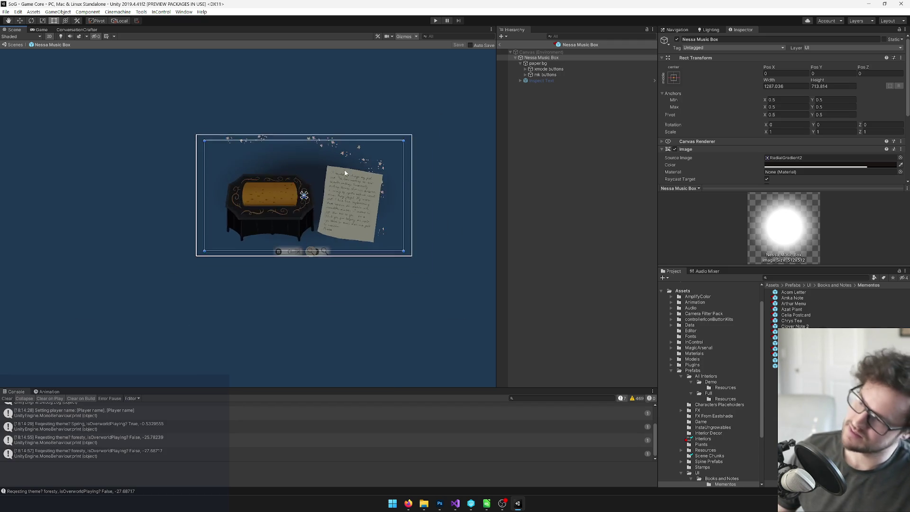
scroll(345, 173, "up", 3)
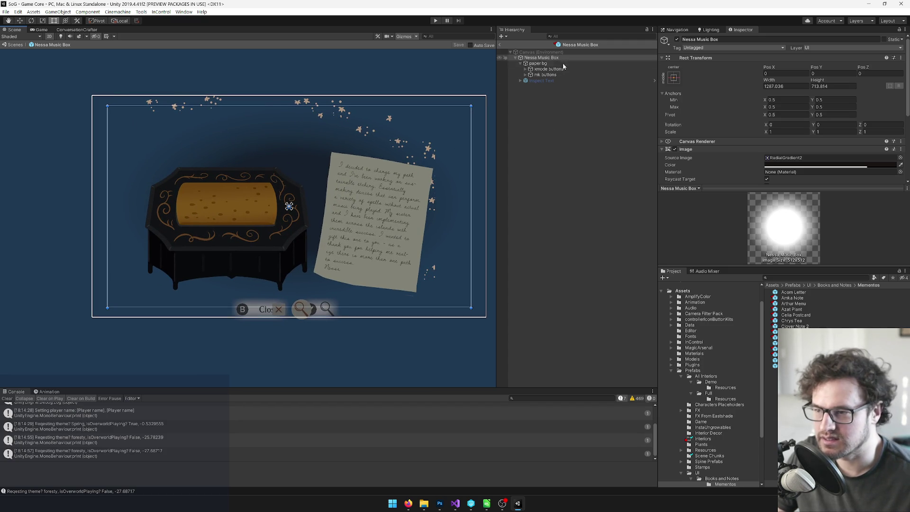
left_click(540, 64)
Ping paper bg's source sprite, frame the music box and letter, then switch to Nessa Music Box.psd in Photoshop.
left_click(789, 159)
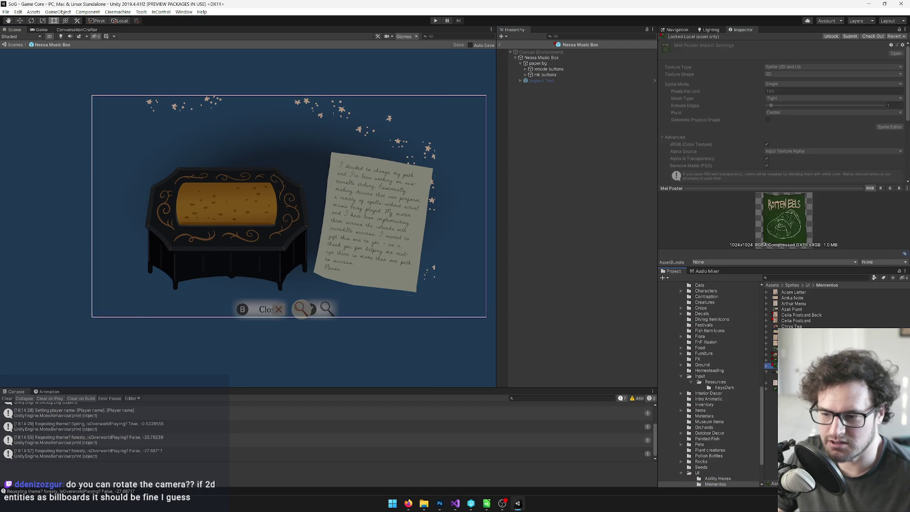
key("alt+Tab")
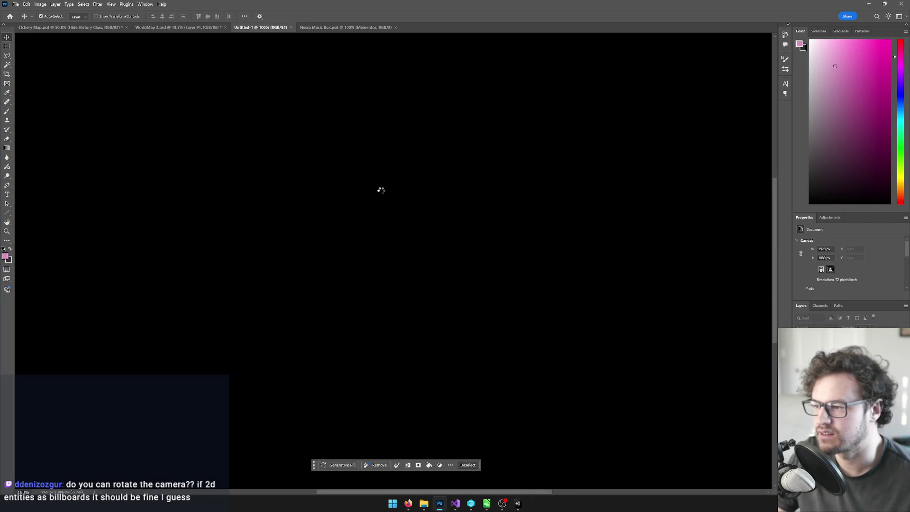
key("alt+Tab")
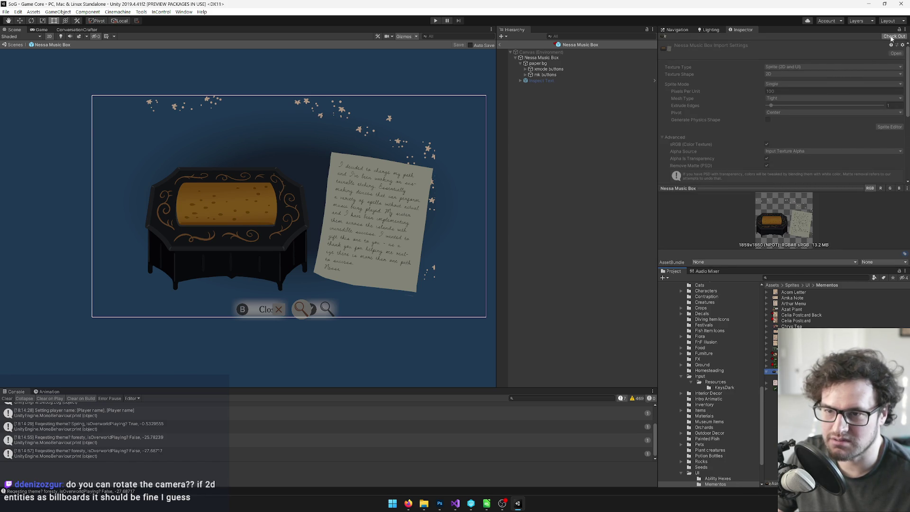
scroll(304, 113, "up", 6)
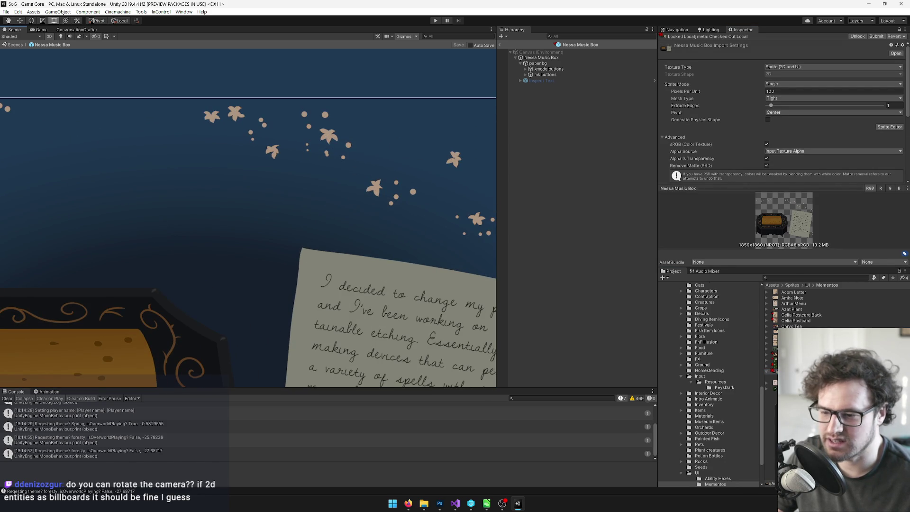
scroll(375, 181, "down", 2)
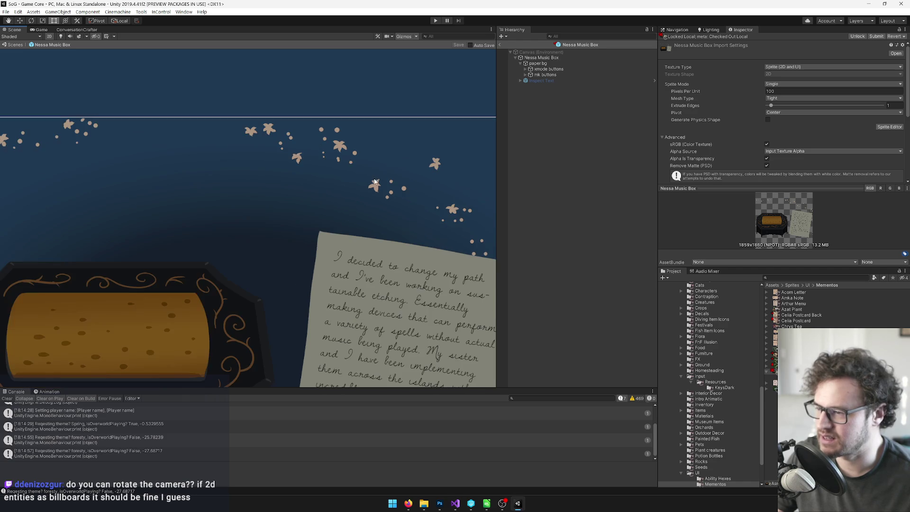
scroll(374, 182, "down", 3)
mouse_move(282, 159)
left_mouse_down()
mouse_move(401, 162)
mouse_move(291, 165)
left_mouse_up()
scroll(321, 169, "up", 6)
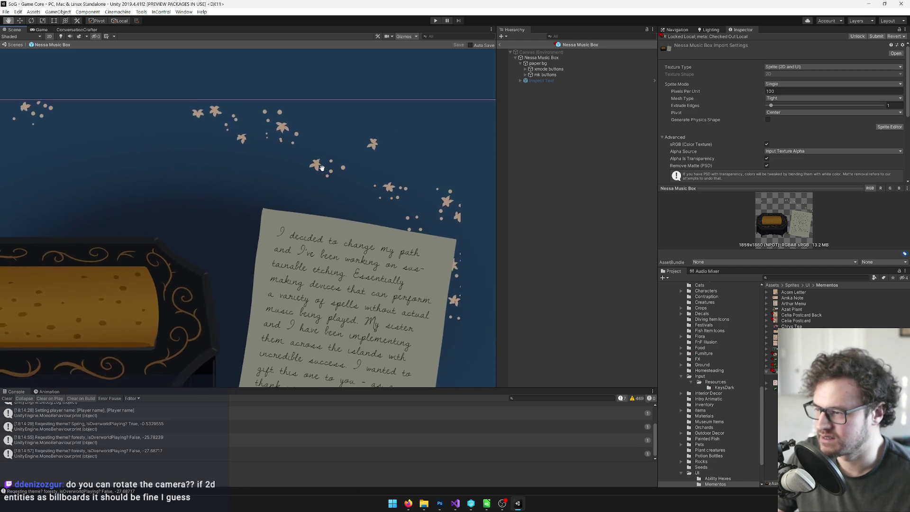
key("alt+Tab")
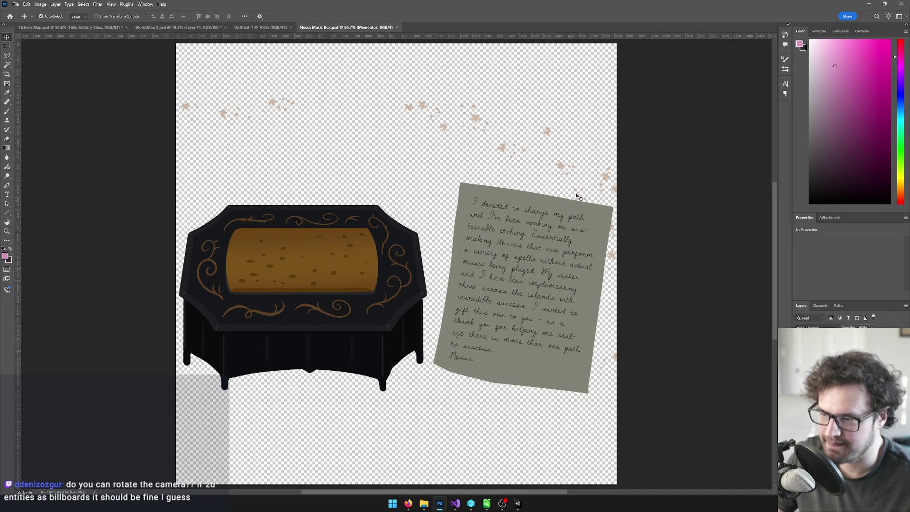
Select the Blossom layer and erase the scattered petals with the Eraser.
left_click(562, 168)
key("e")
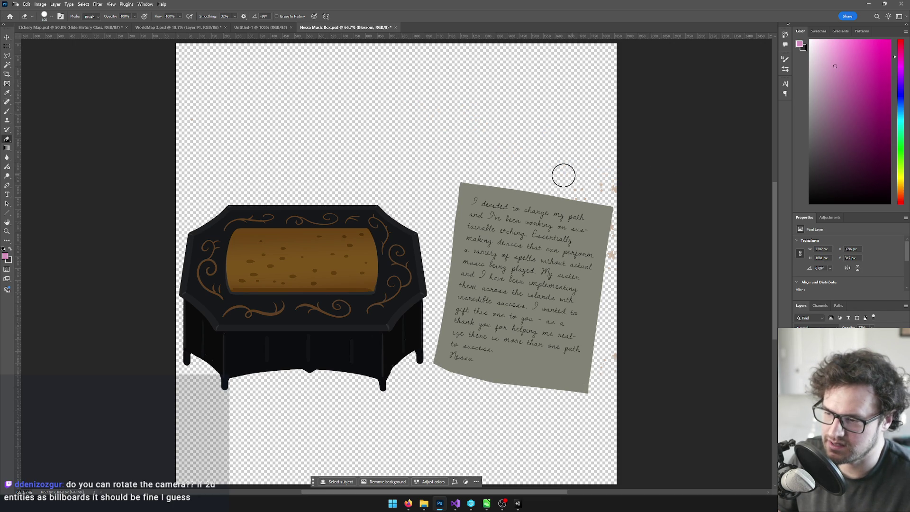
scroll(646, 238, "up", 2)
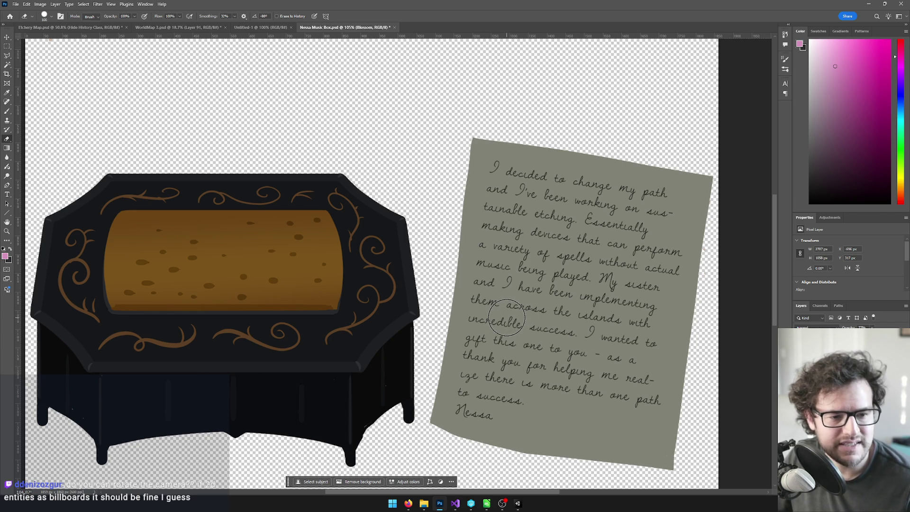
scroll(488, 323, "down", 3)
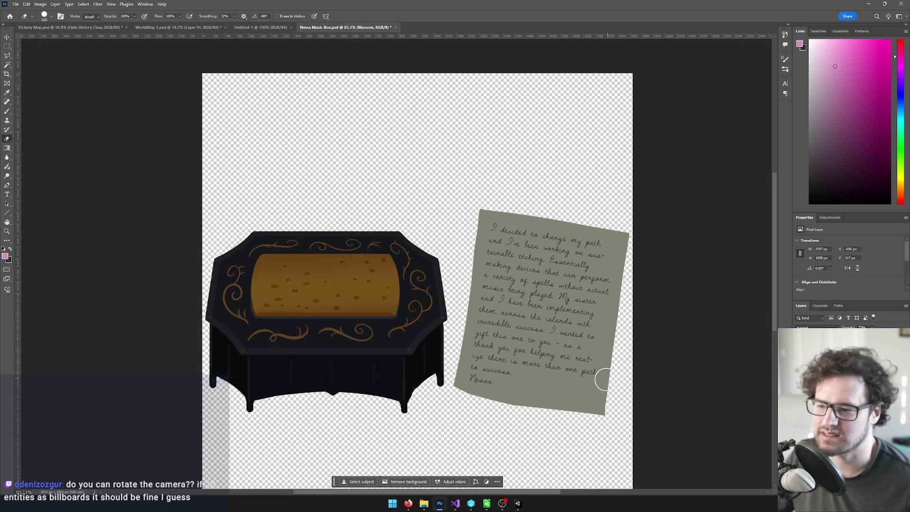
scroll(604, 375, "up", 1)
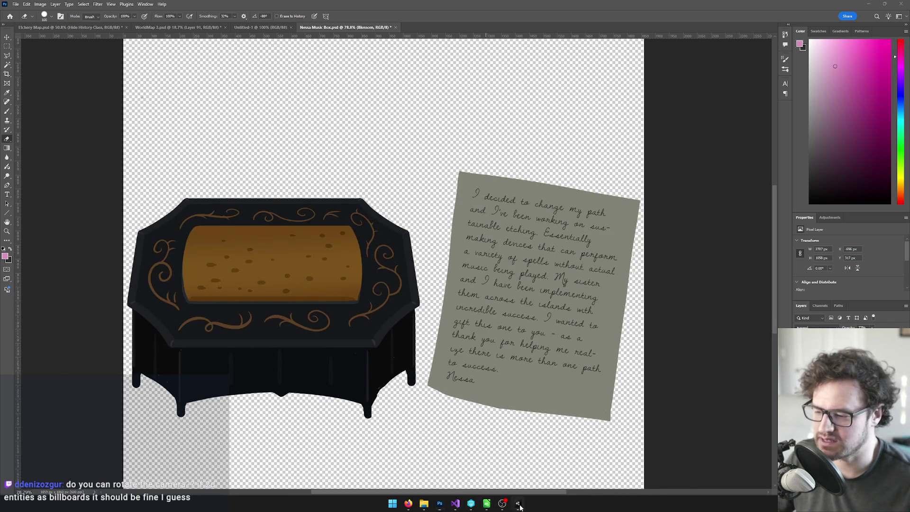
Check the letter in Unity, then back in Photoshop drag-select the whole note text with the Type tool.
left_click(518, 503)
left_click_drag(236, 242, 254, 217)
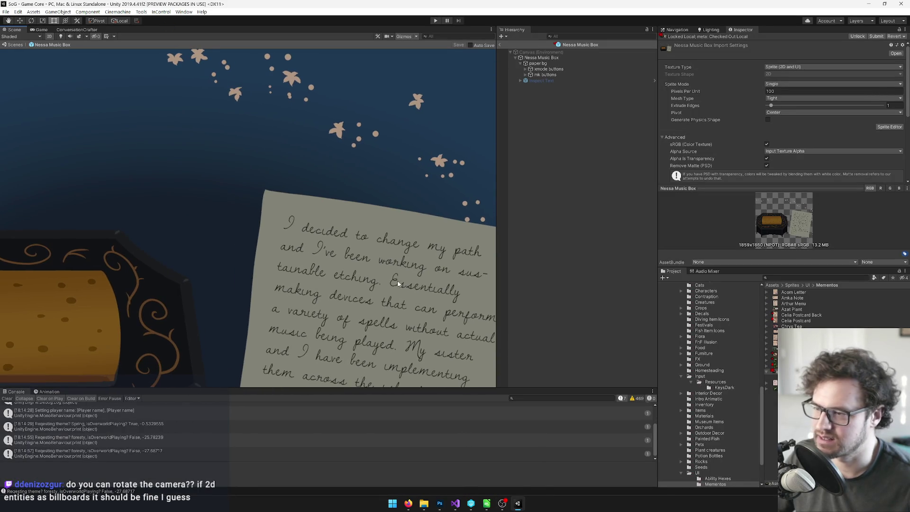
key("alt+Tab")
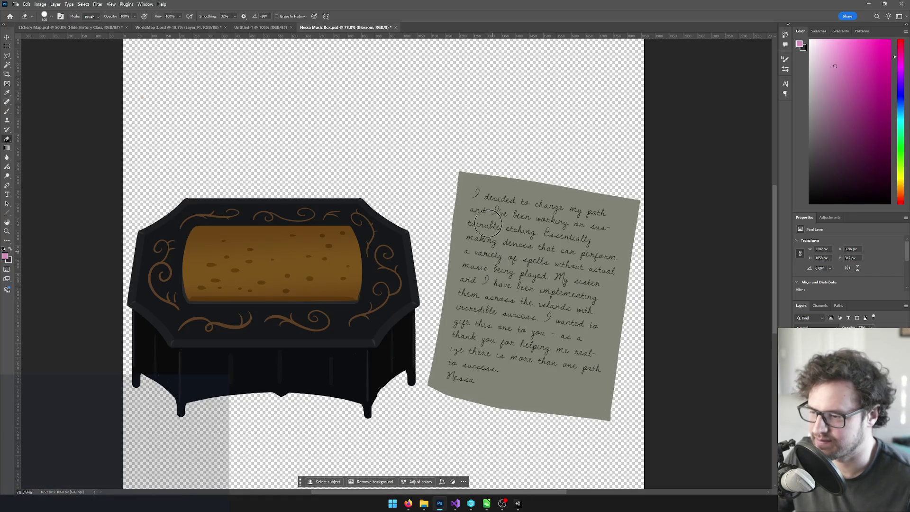
key("t")
mouse_move(502, 197)
left_mouse_down()
mouse_move(602, 408)
mouse_move(476, 446)
mouse_move(545, 467)
left_mouse_up()
scroll(569, 462, "down", 8)
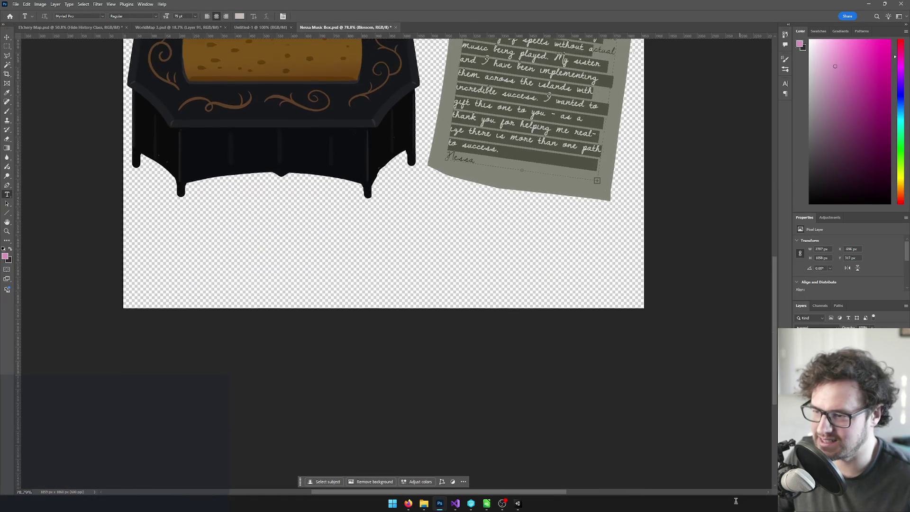
Replace the missing font, cancel the edit to keep the DawningofaNewDay handwritten font, and return to Unity.
left_click(696, 456)
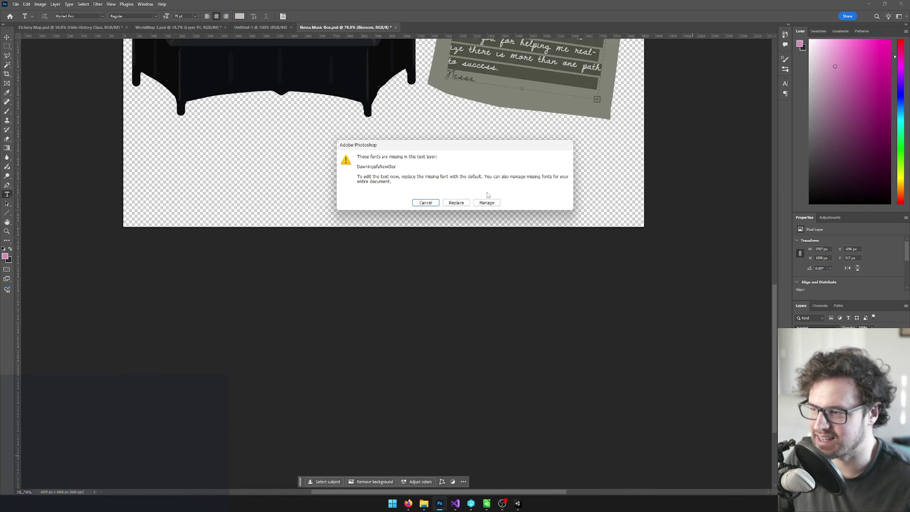
left_click(455, 203)
scroll(522, 118, "up", 1)
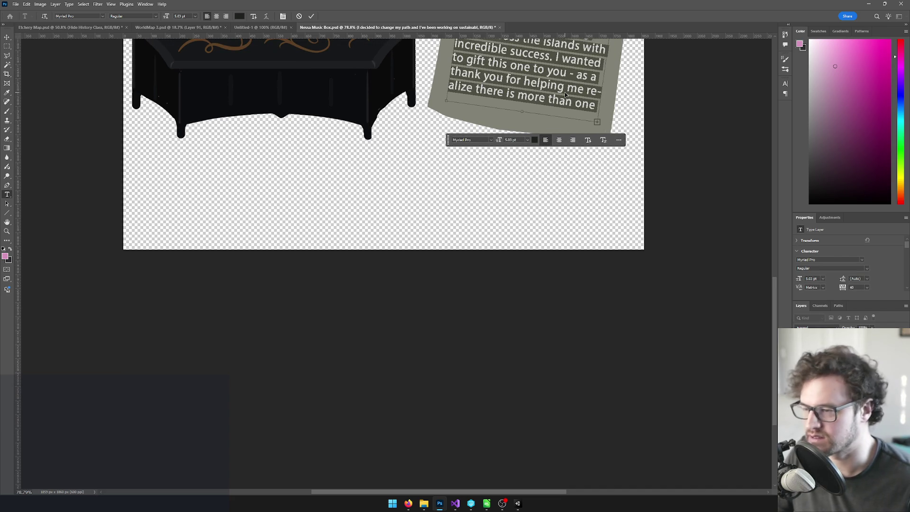
scroll(574, 112, "up", 1)
key("Escape")
scroll(521, 315, "up", 6)
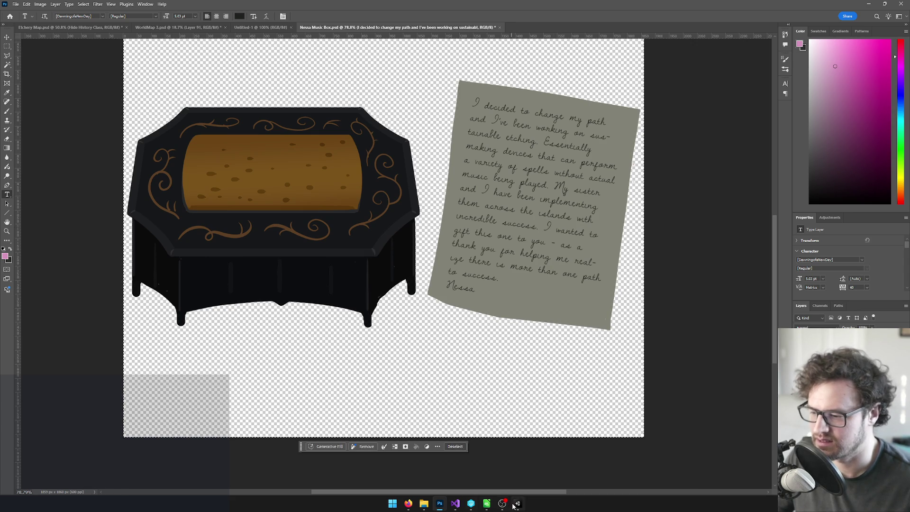
key("alt+Tab")
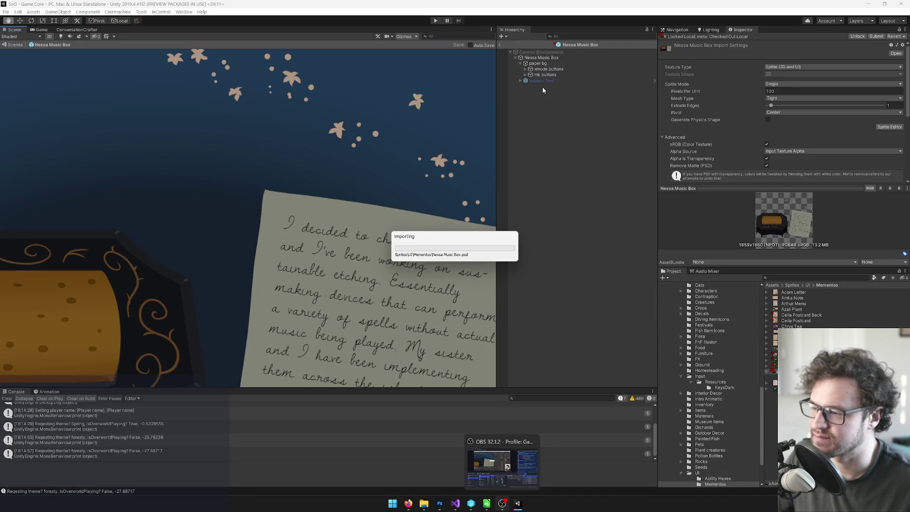
Exit prefab mode back to the village scene and frame the Marywild house.
left_click(500, 44)
mouse_move(294, 157)
left_mouse_down()
mouse_move(225, 115)
mouse_move(259, 155)
left_mouse_up()
left_click(254, 191)
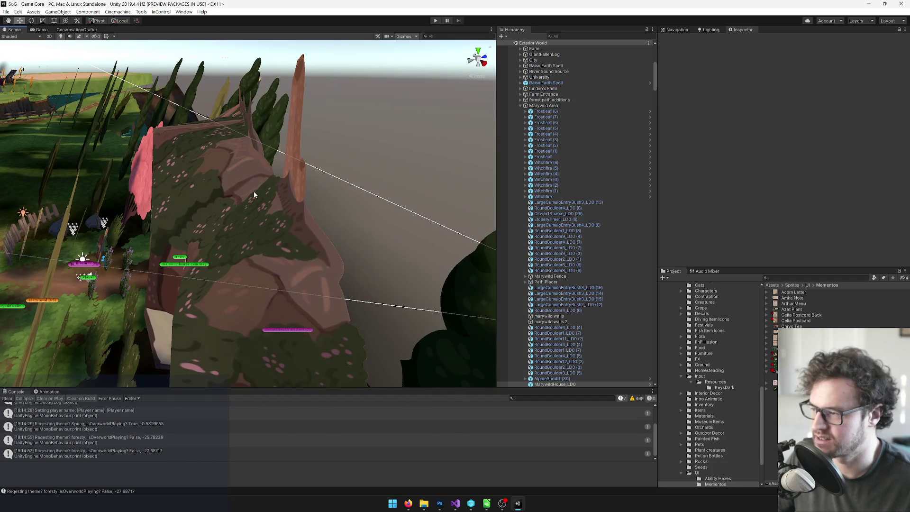
key("f")
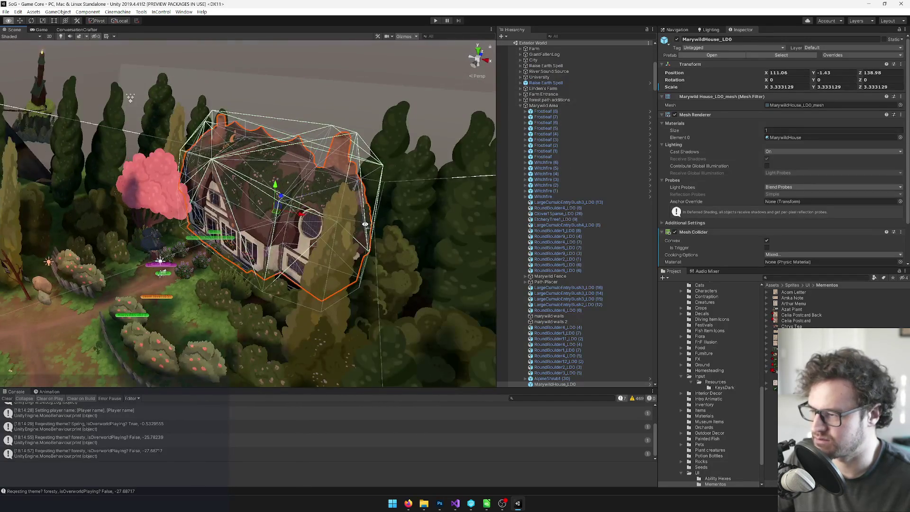
mouse_move(259, 236)
left_mouse_down()
mouse_move(290, 250)
mouse_move(212, 254)
mouse_move(149, 244)
mouse_move(250, 257)
mouse_move(276, 213)
mouse_move(307, 269)
mouse_move(207, 270)
mouse_move(285, 229)
mouse_move(336, 234)
mouse_move(312, 235)
mouse_move(294, 169)
mouse_move(276, 194)
mouse_move(242, 190)
mouse_move(189, 247)
mouse_move(232, 231)
left_mouse_up()
Search the Project for 'nessa music' and open the Nessa Music Box prefab.
scroll(592, 238, "down", 2)
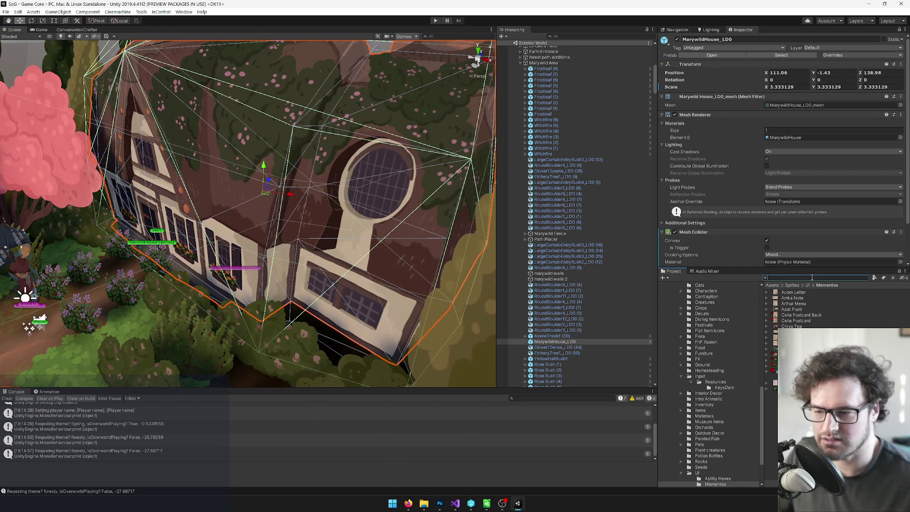
type("nessa m")
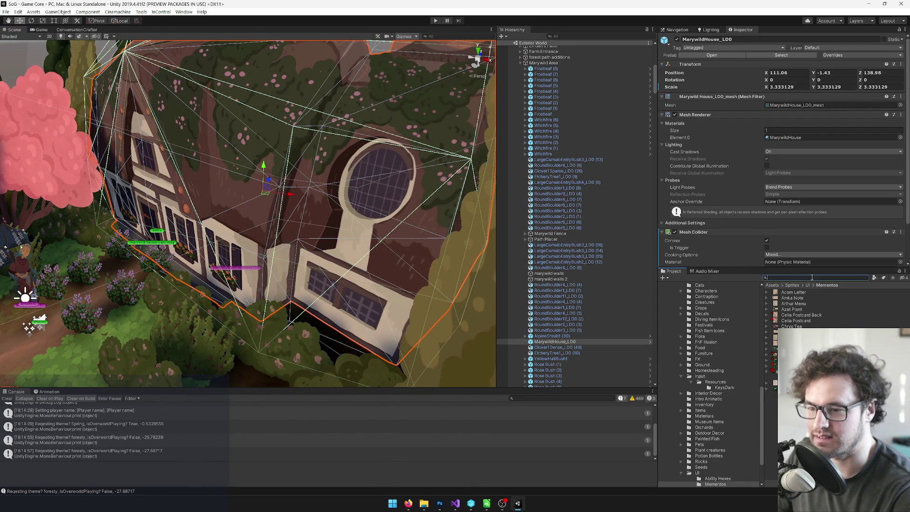
type("usic")
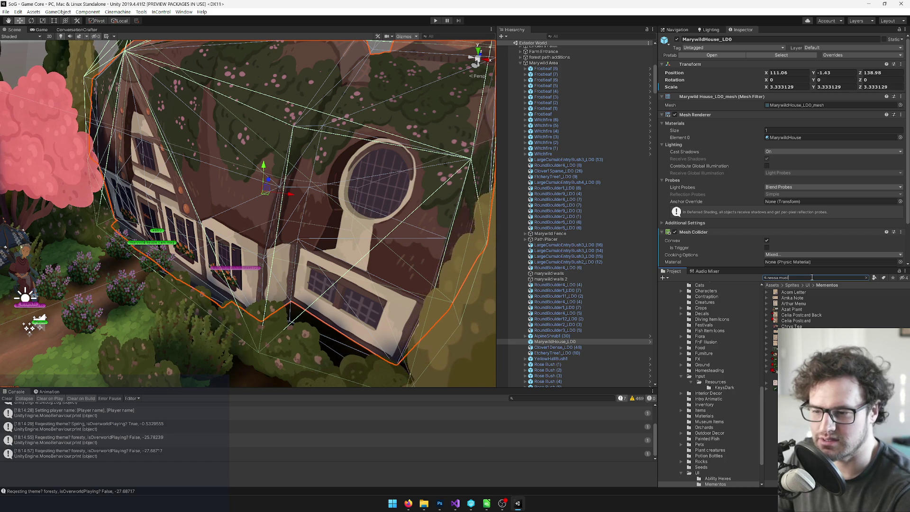
double_click(792, 294)
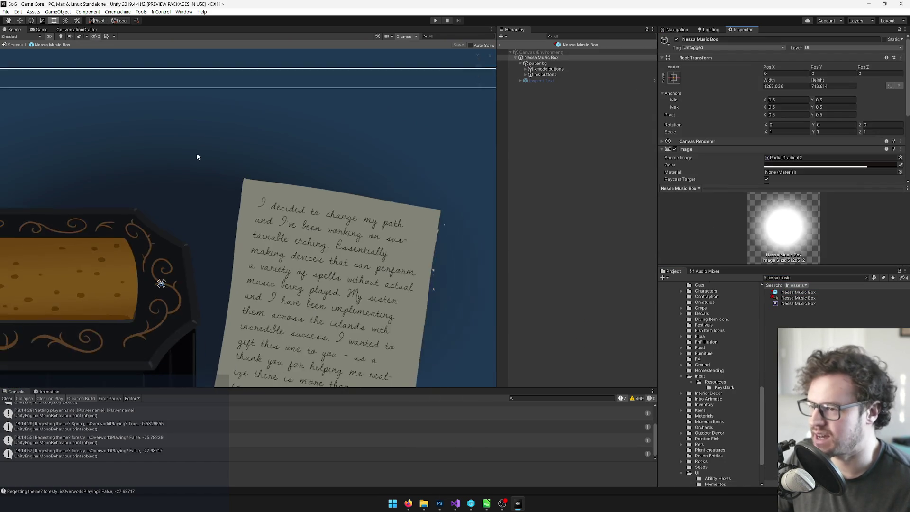
Enable Inspect Text and shrink its frame height to 817.48.
left_click(553, 80)
left_click(677, 39)
key("f")
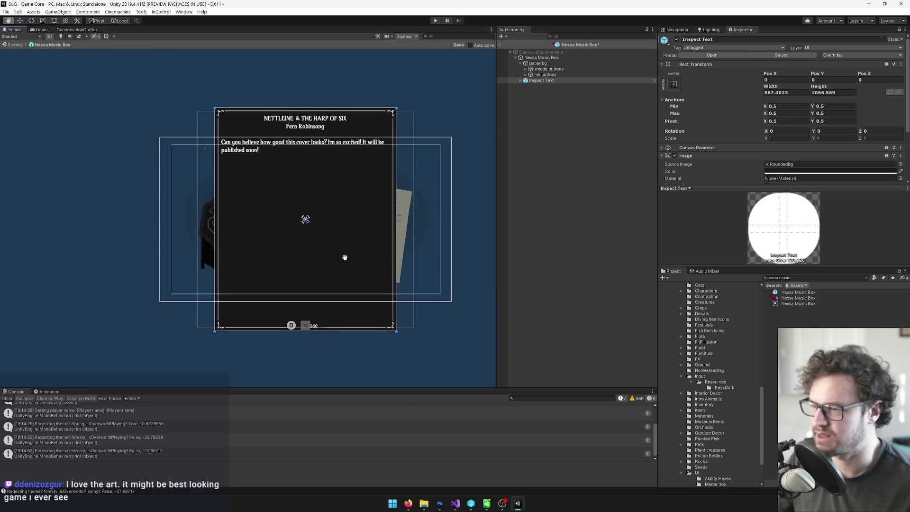
left_click_drag(337, 87, 343, 120)
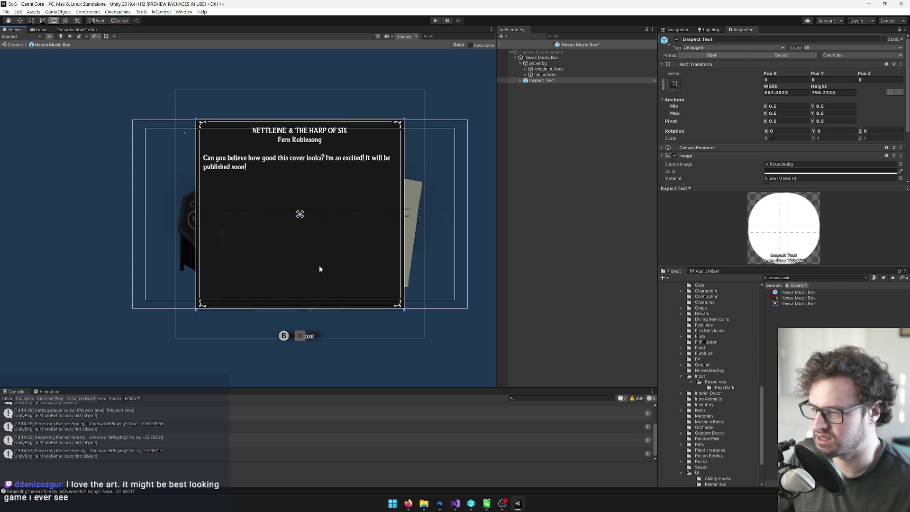
left_click_drag(310, 309, 344, 313)
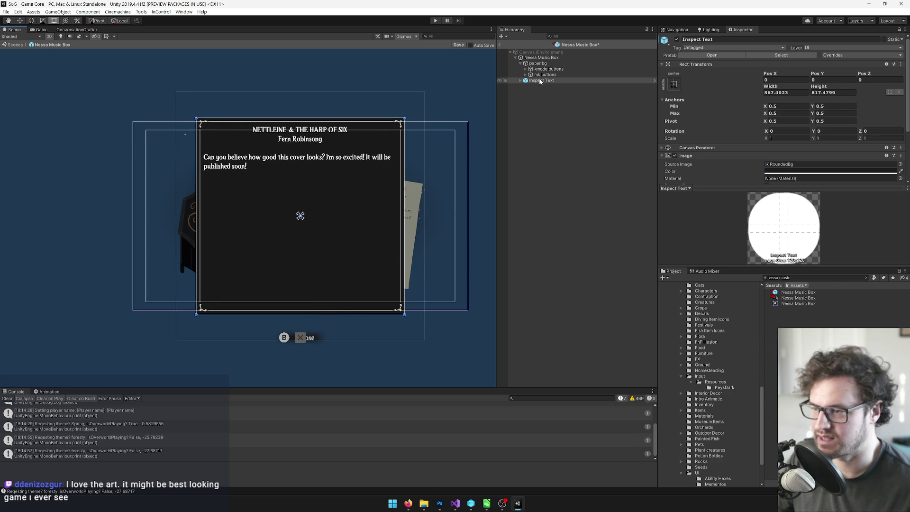
Select the close button background and Close objects and drag them up inside the panel's bottom edge.
left_click(521, 80)
left_click(525, 86)
left_click(541, 97)
left_click(541, 103, "shift")
scroll(339, 277, "up", 2)
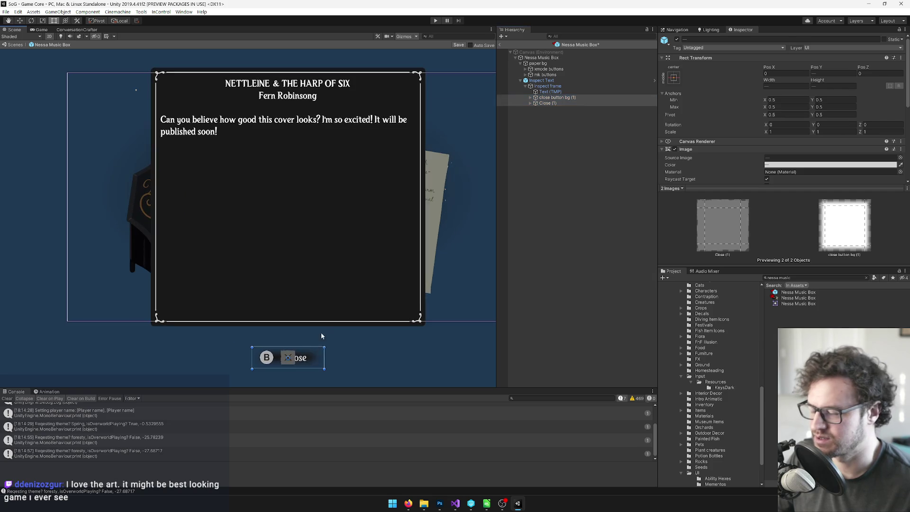
left_click_drag(307, 351, 304, 316)
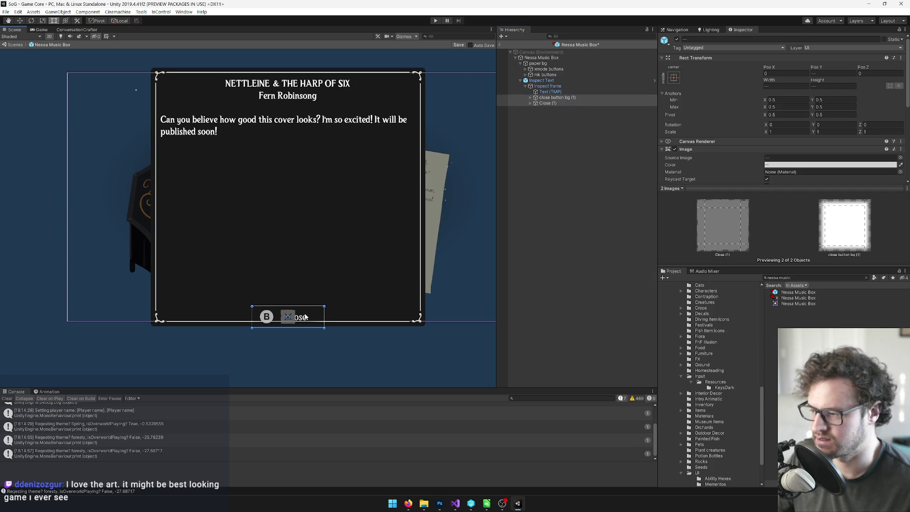
left_click(549, 91)
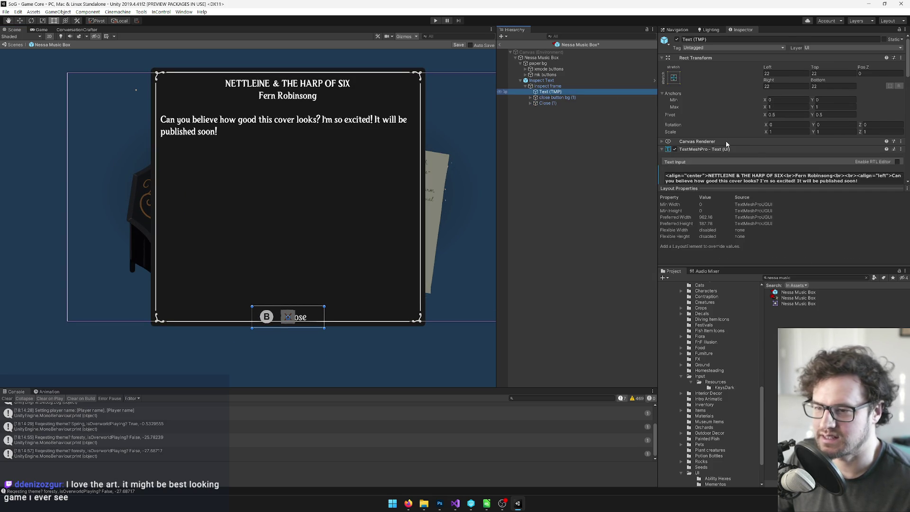
Paste Nessa's letter into the Text (TMP) Text Input and add a br line break before 'Nessa'.
scroll(852, 129, "down", 3)
left_click(852, 128)
type("I decided to change my path and I've been working on sustainable etching. Essentially making devices that can perform a variety of spells without actual music being played. My sister and I have been implementing them across the islands with incredible success. I wanted to gift this one to you - as a thank you for helping me realize there is more than one path to success. Nessa")
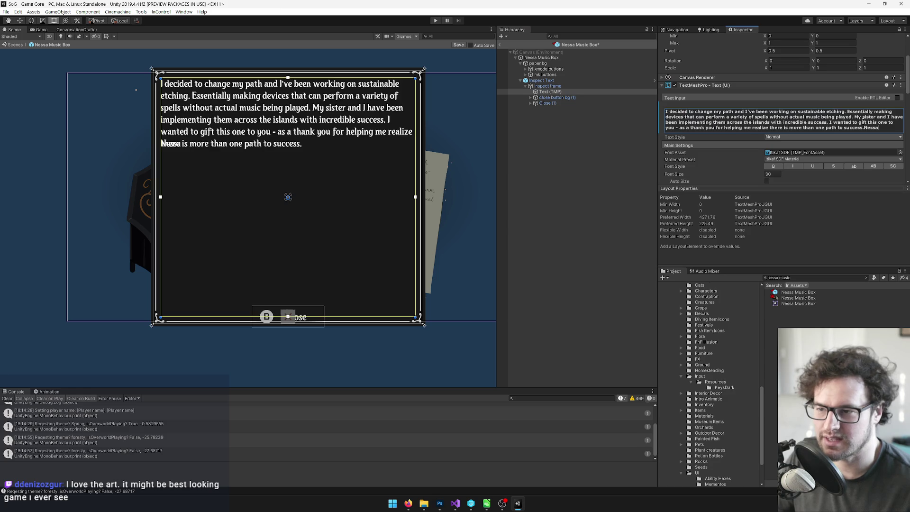
left_click(867, 127)
left_click(867, 127)
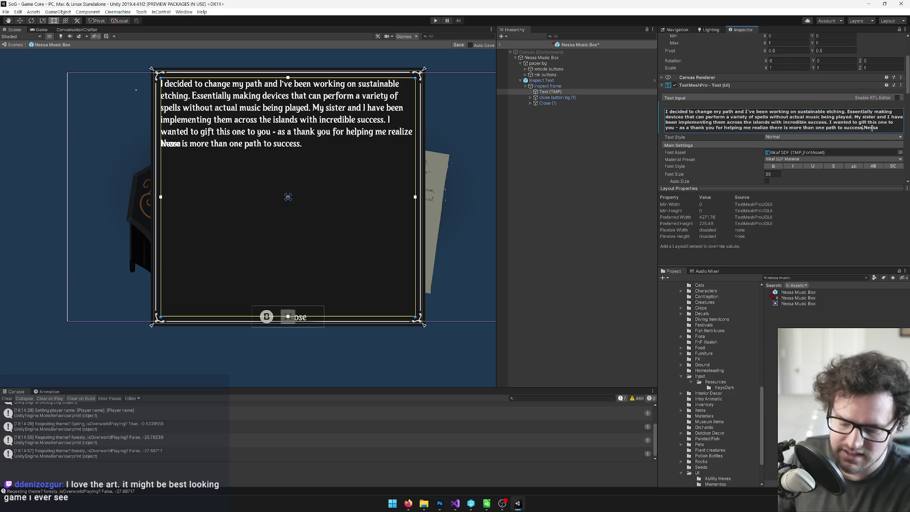
type("<>br><br>")
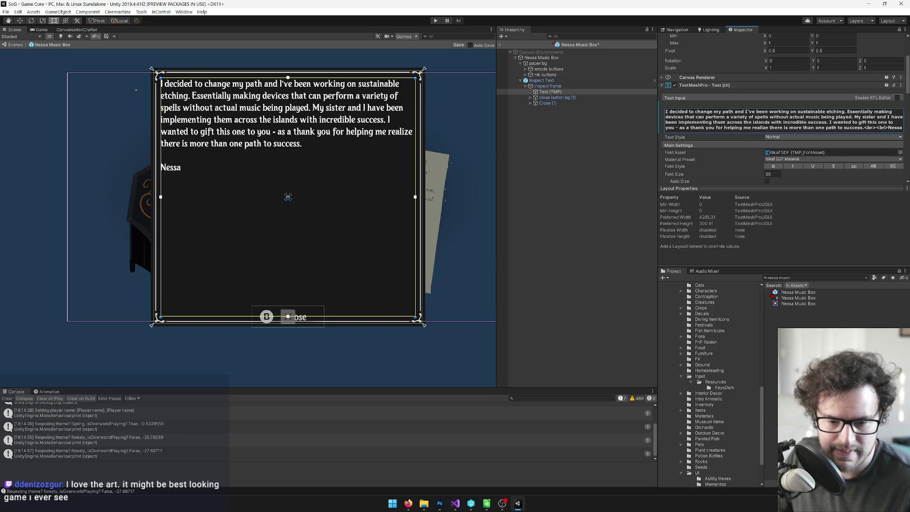
Compare the panel's letter text against the Photoshop artwork.
key("alt+Tab")
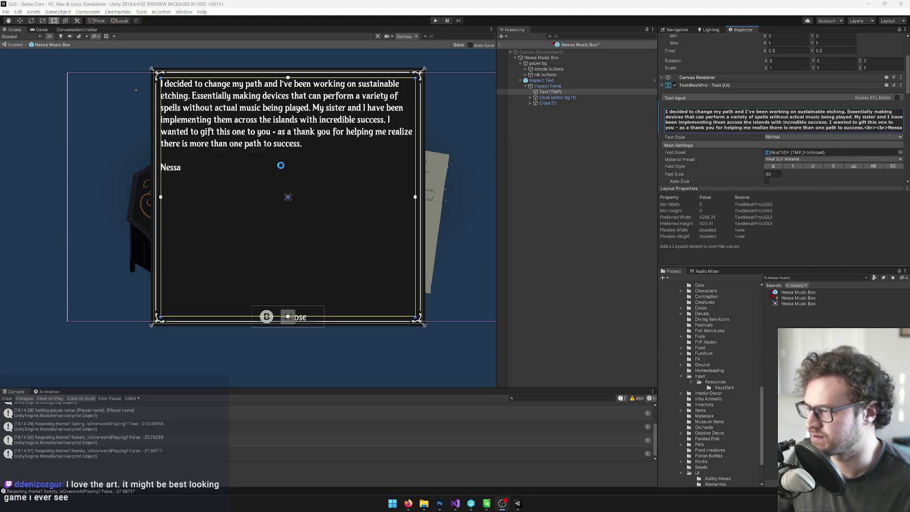
key("alt+Tab")
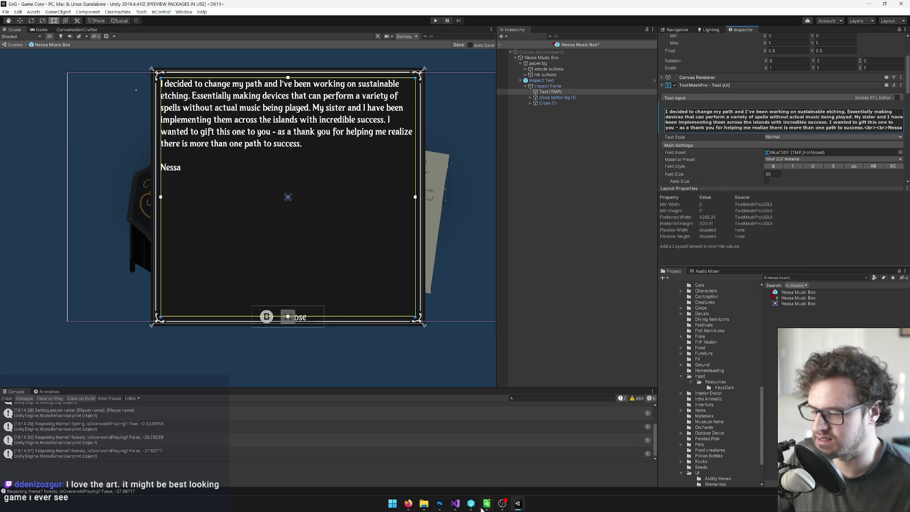
left_click(440, 505)
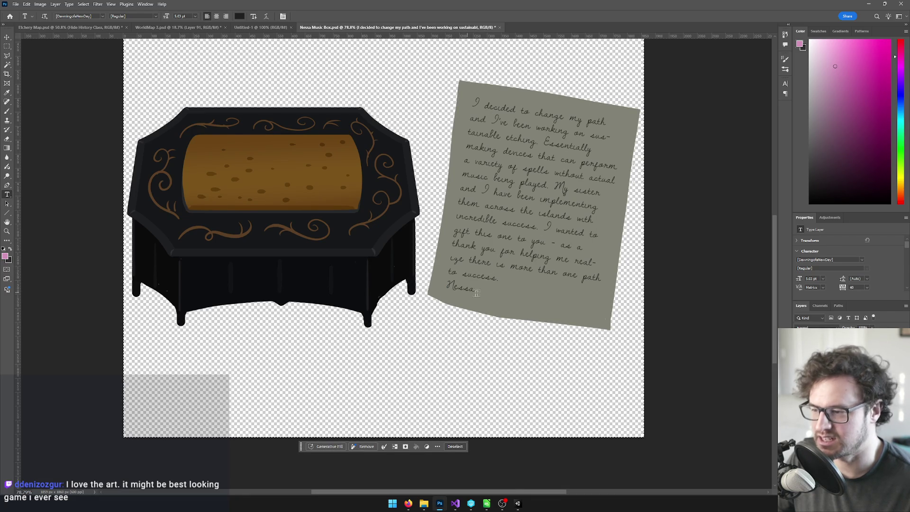
key("alt+Tab")
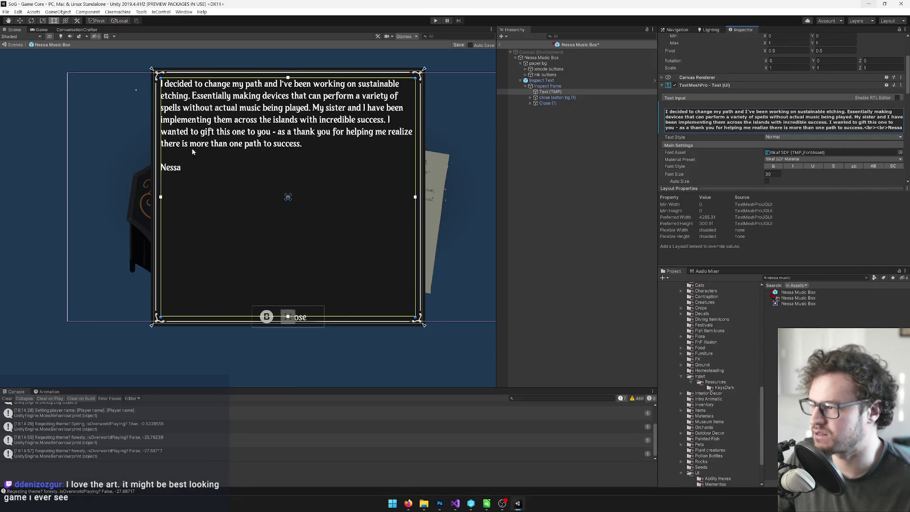
left_click_drag(231, 195, 248, 206)
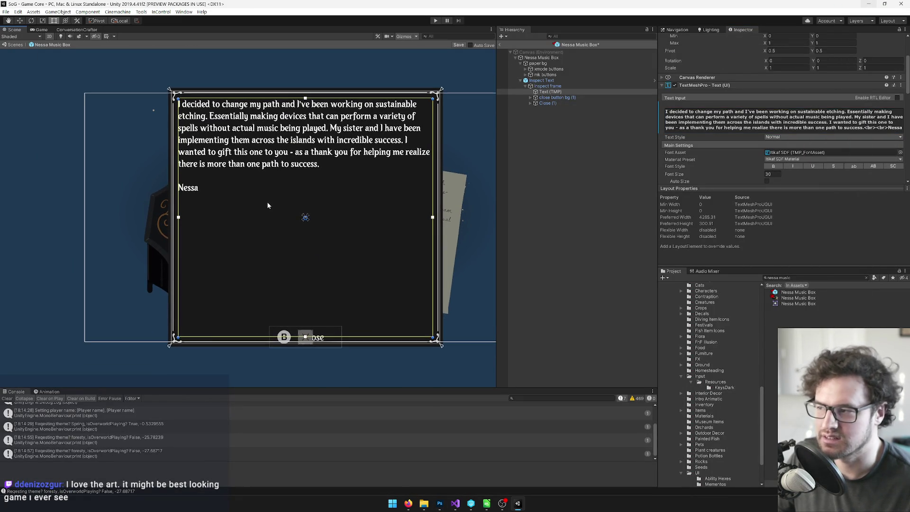
left_click(755, 121)
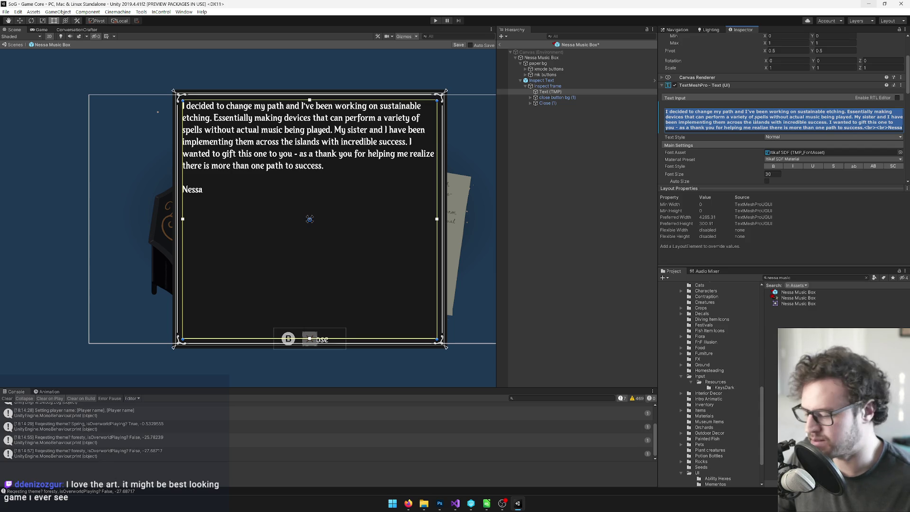
scroll(759, 125, "down", 5)
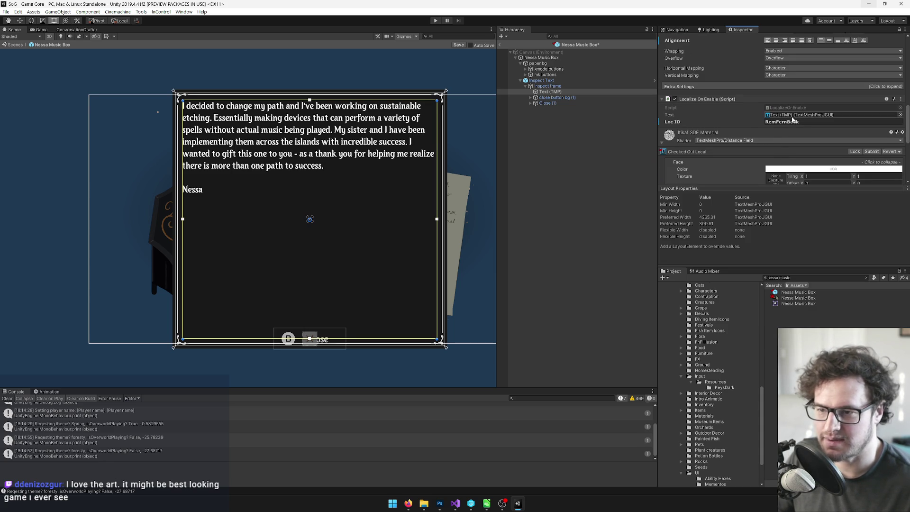
Search the Project for 'locsheet' and select the LocSheet file.
key("ctrl+a")
type("locsheet")
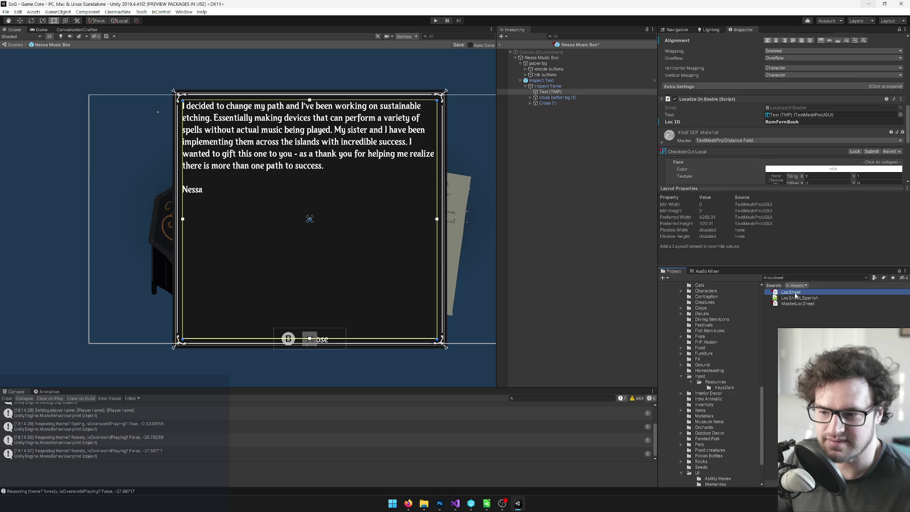
left_click(795, 294)
scroll(669, 166, "down", 15)
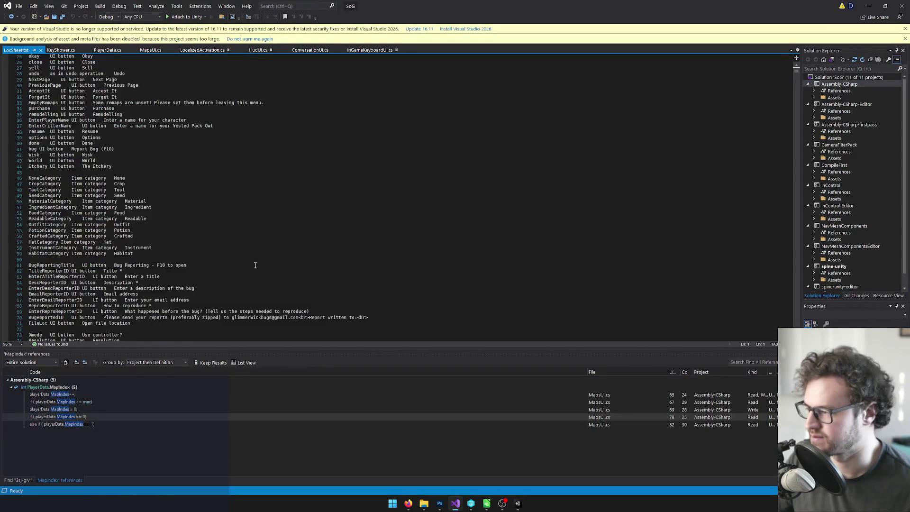
Paste Nessa's letter on a new line after the last LocSheet entry.
left_click_drag(796, 74, 797, 323)
left_click(771, 271)
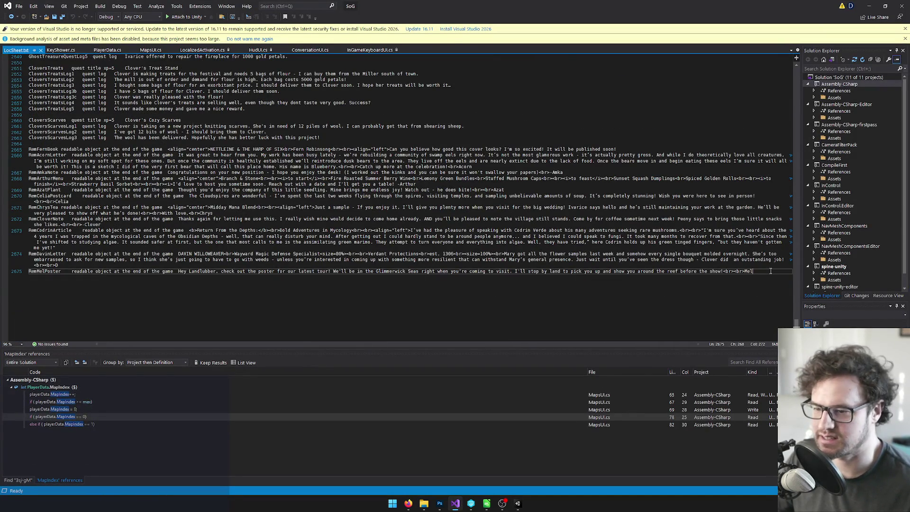
key("Return")
key("ctrl+v")
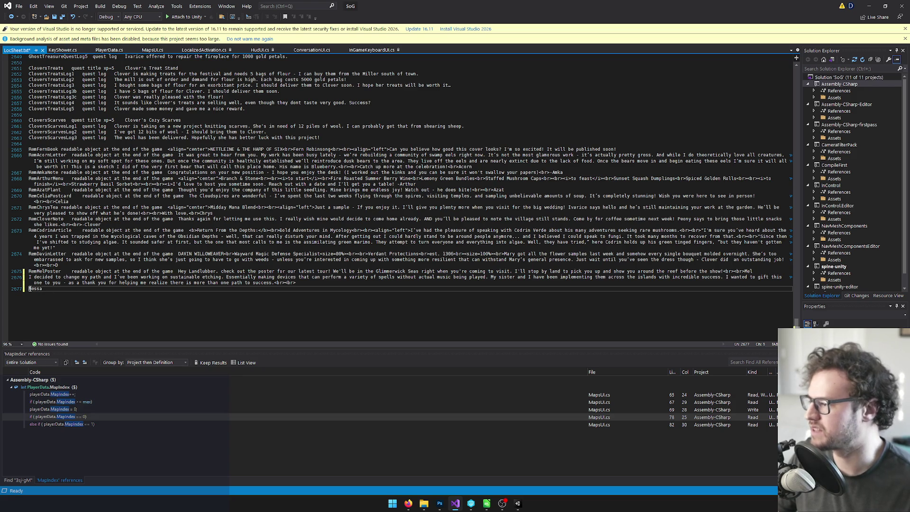
key("alt+Tab")
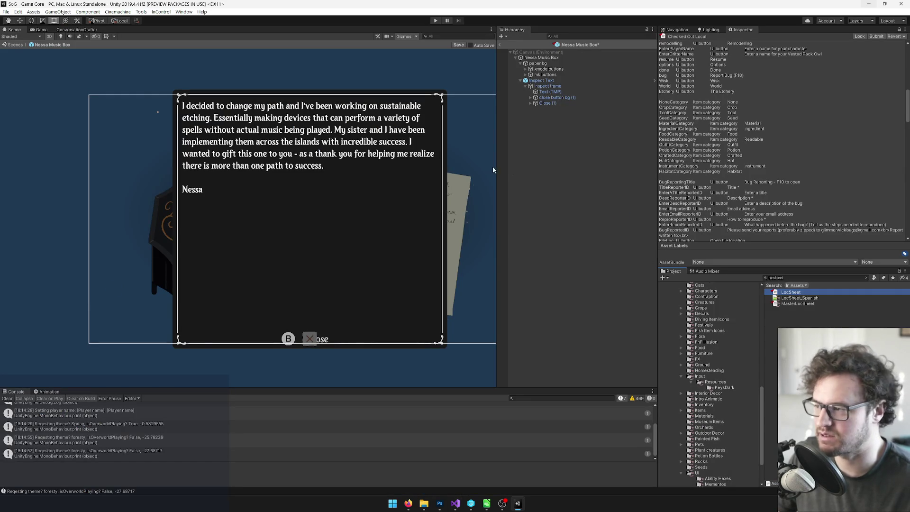
Fix the <br> tag before 'Nessa' in Unity's Text Input and select all the letter text.
left_click(550, 91)
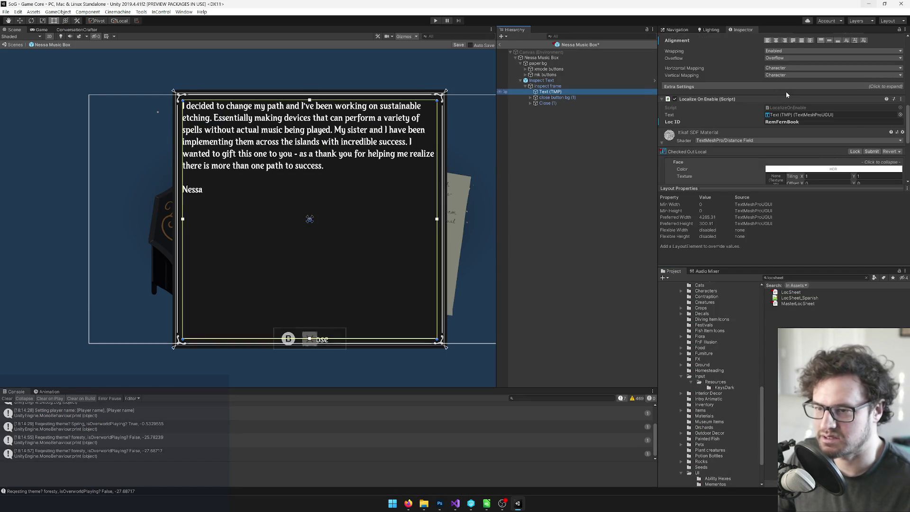
scroll(788, 96, "up", 3)
scroll(807, 94, "up", 6)
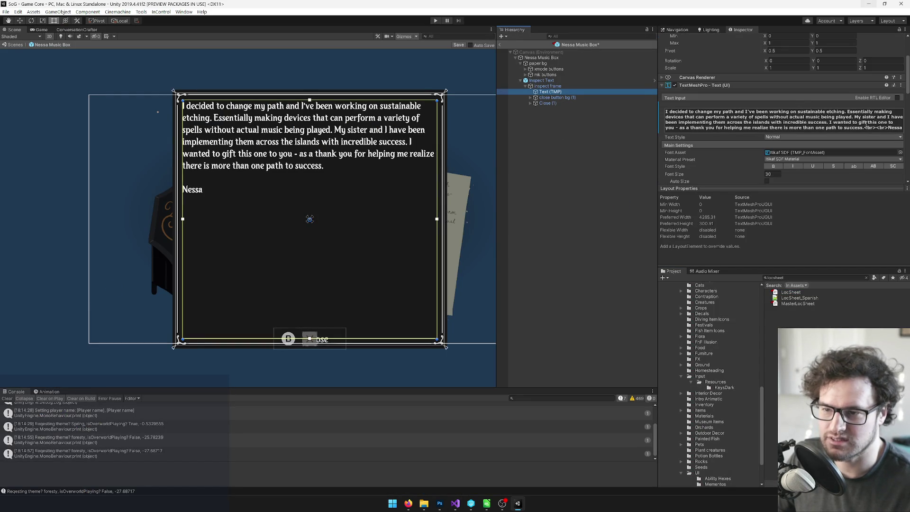
left_click(891, 128)
left_click(890, 128)
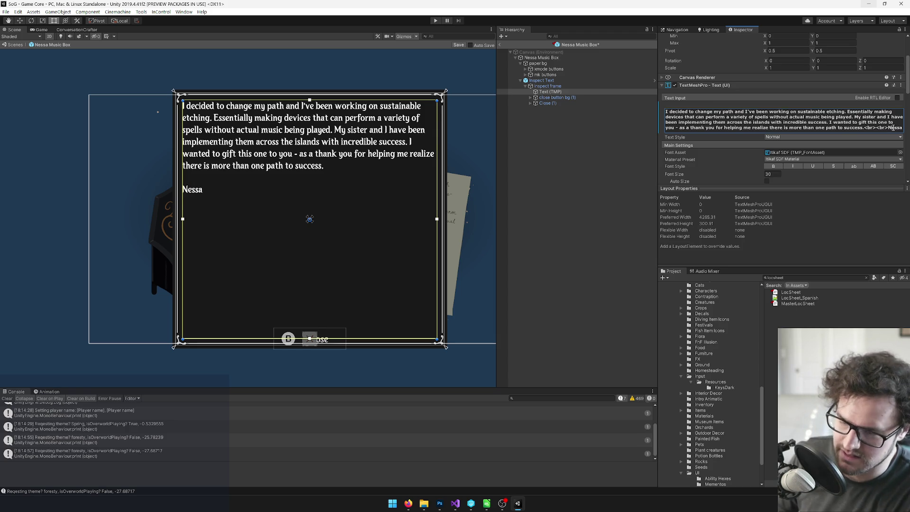
key("BackSpace")
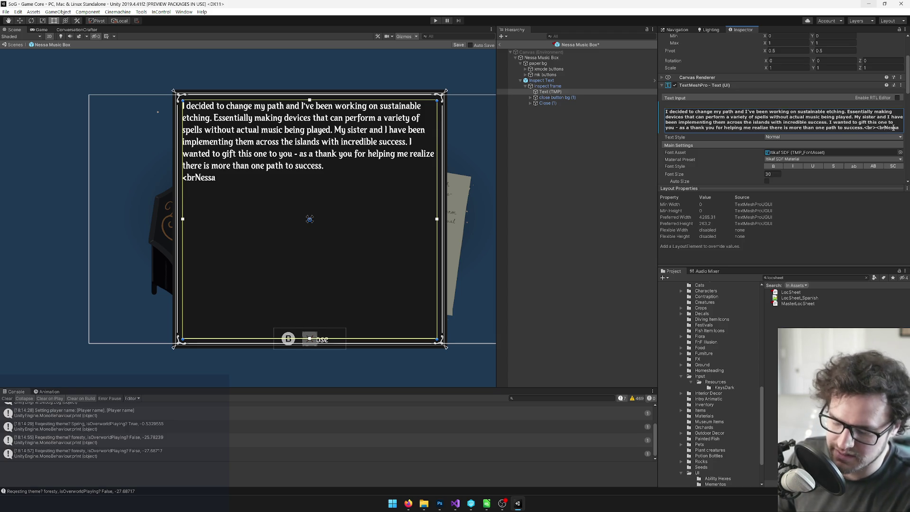
type(">")
key("ctrl+a")
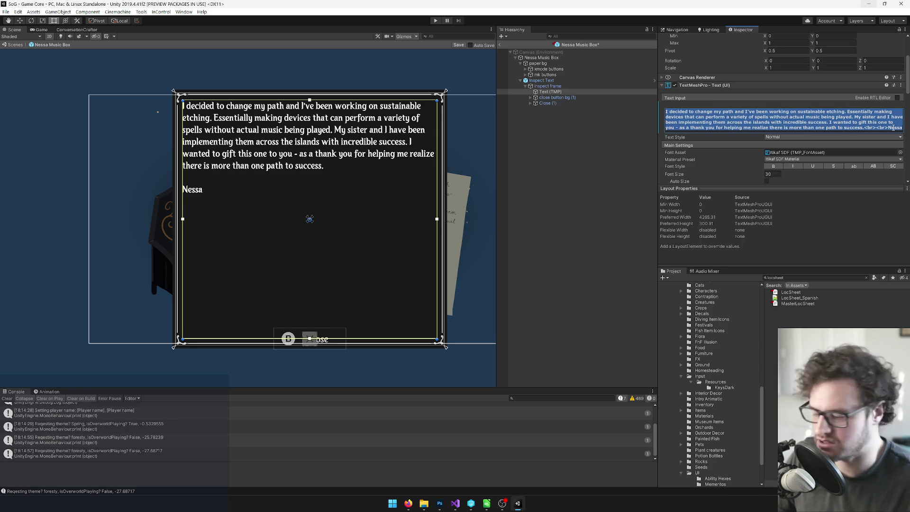
Replace the LocSheet letter with the corrected text and prefix it with the RemNessaNote key and a tab.
key("alt+Tab")
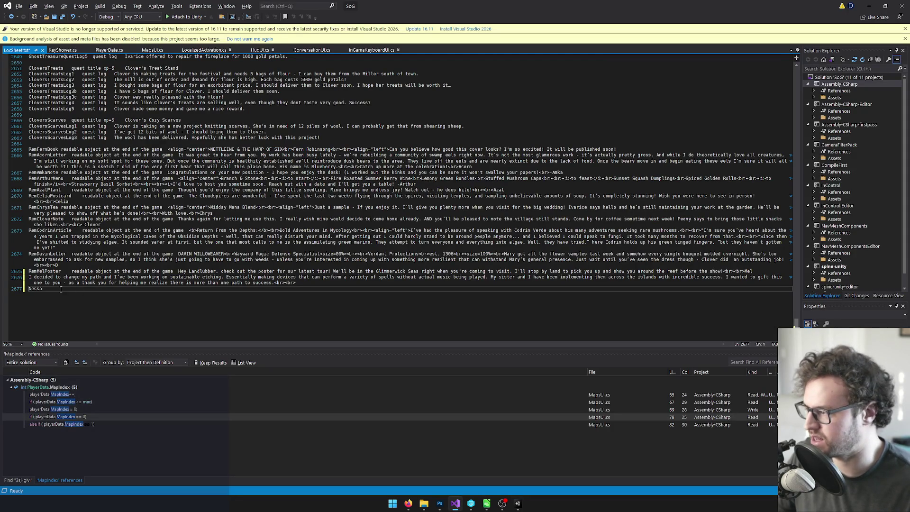
left_click_drag(53, 289, 42, 283)
key("ctrl+v")
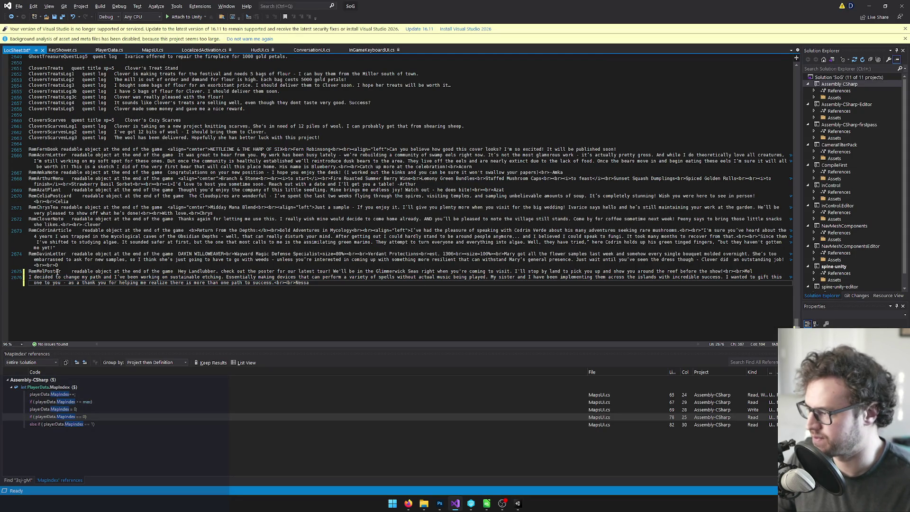
key("Home")
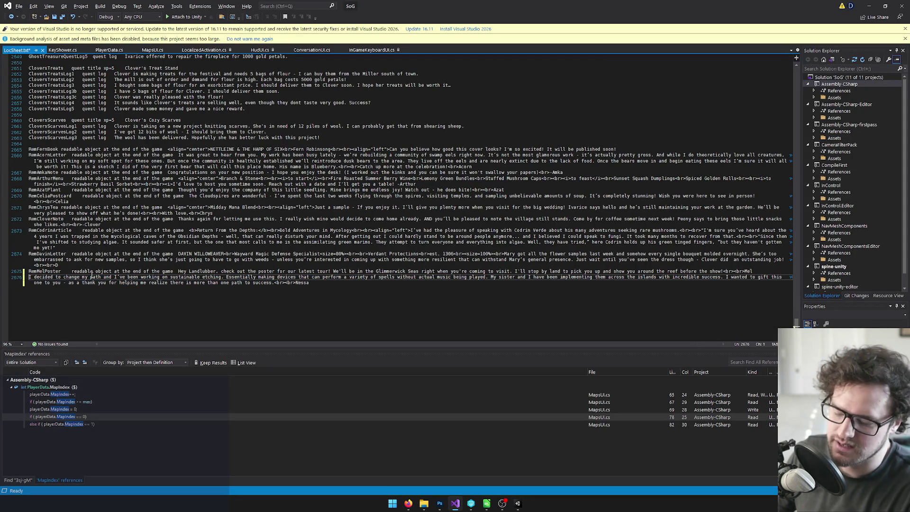
type("RemNessaNote")
key("Tab")
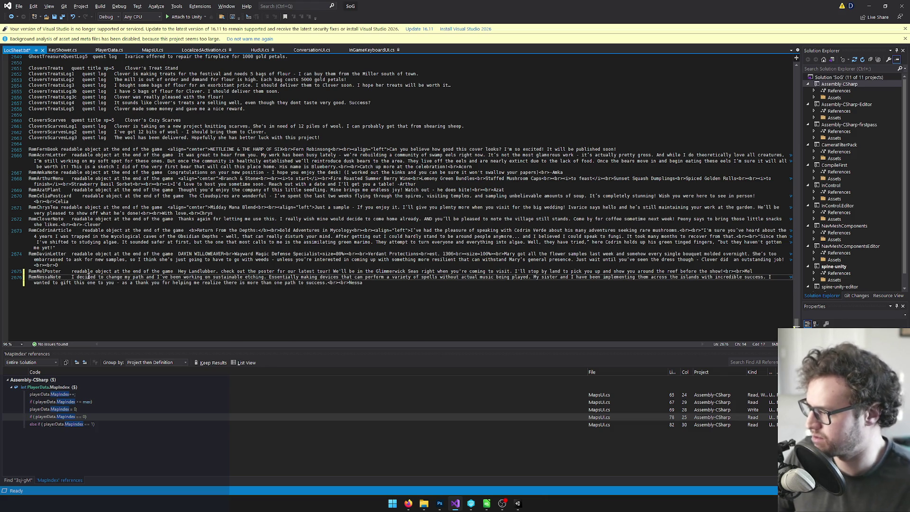
Paste the 'readable object at the end of the game' description into the RemNessaNote entry.
left_click_drag(73, 271, 159, 272)
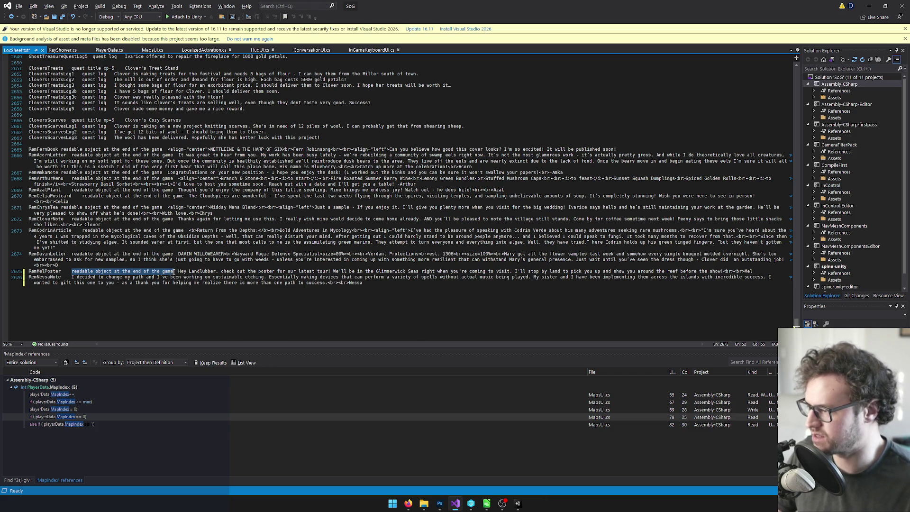
left_click(78, 277)
type("readable object at the end of the game")
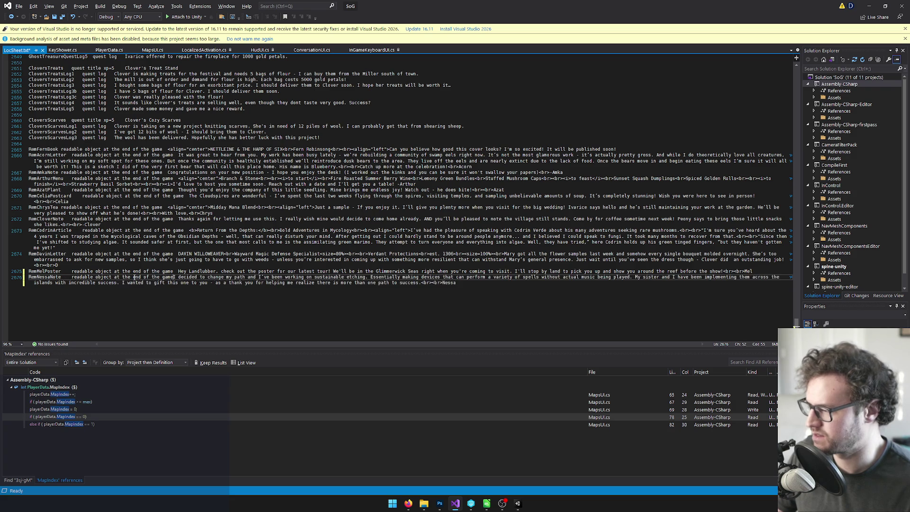
left_click(237, 271)
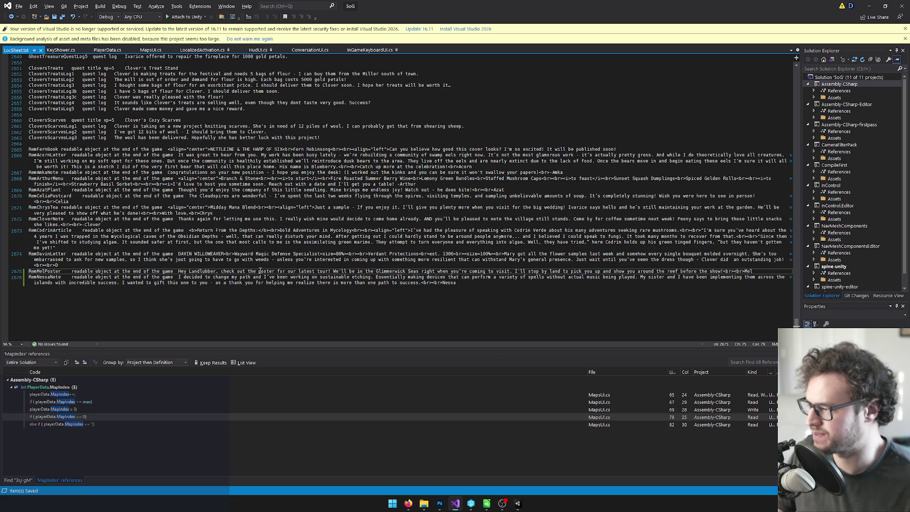
key("alt+Tab")
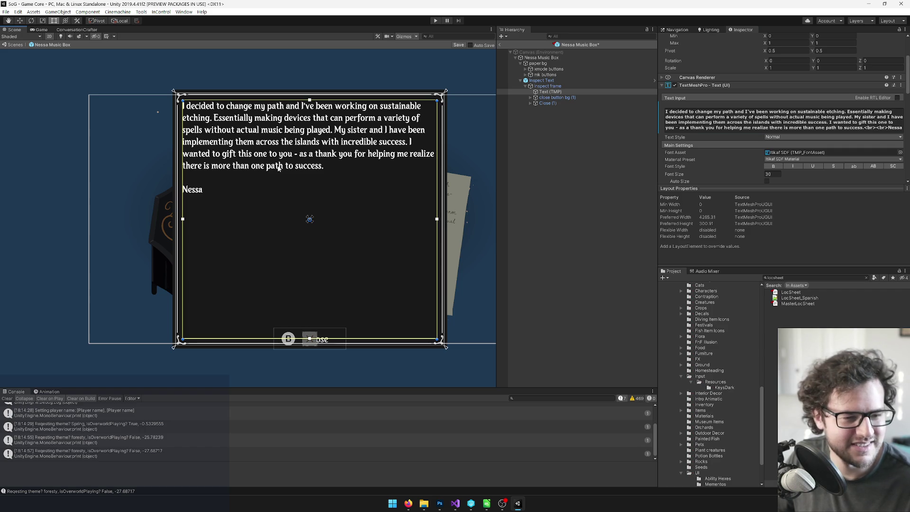
scroll(158, 178, "up", 2)
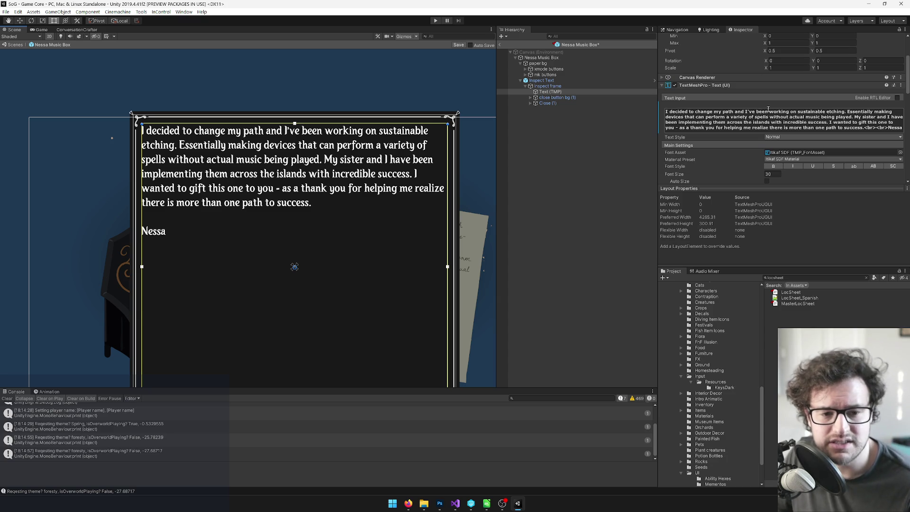
scroll(347, 175, "up", 3)
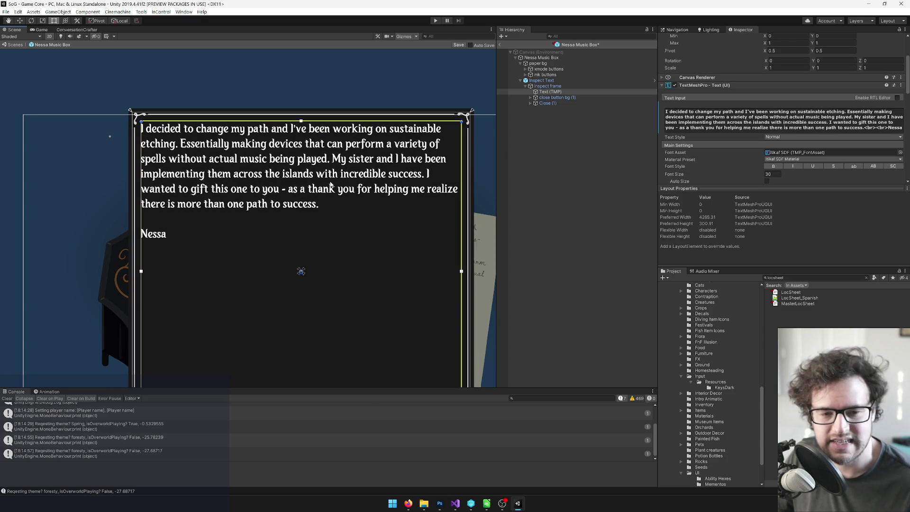
left_click_drag(297, 183, 314, 180)
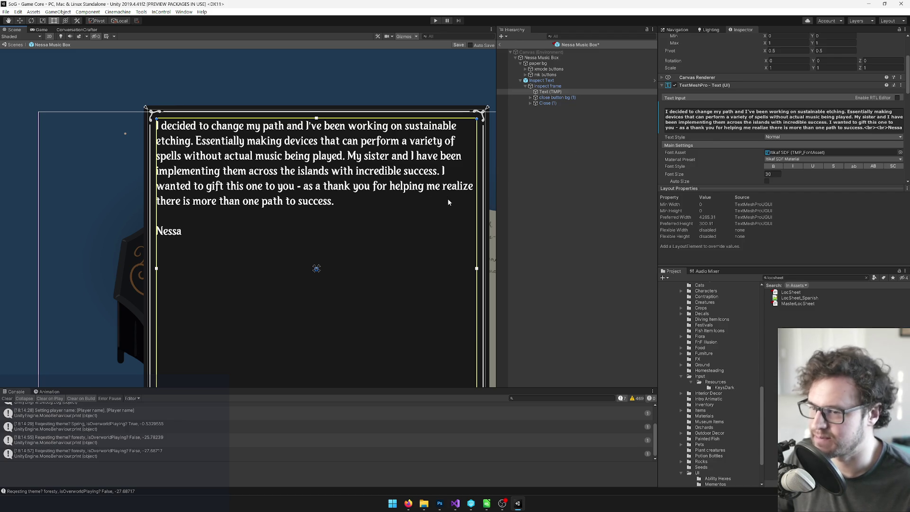
scroll(436, 206, "down", 5)
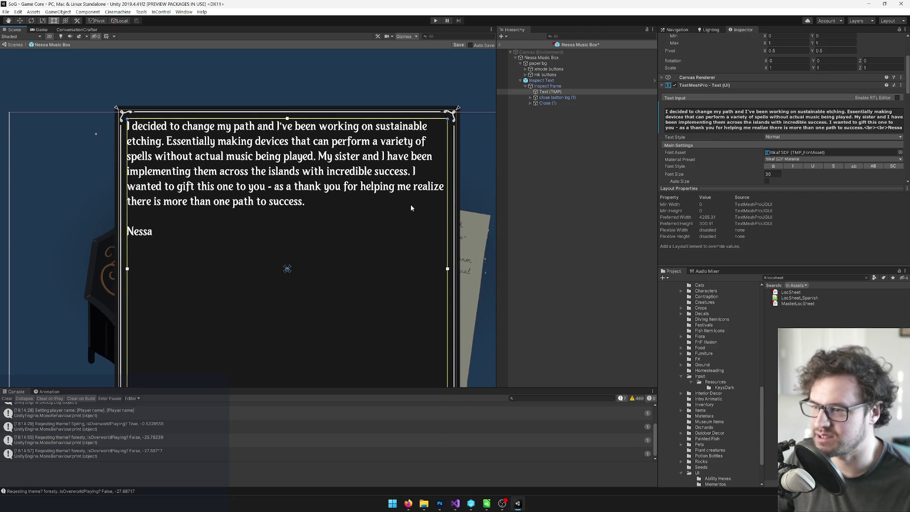
left_click_drag(400, 209, 382, 198)
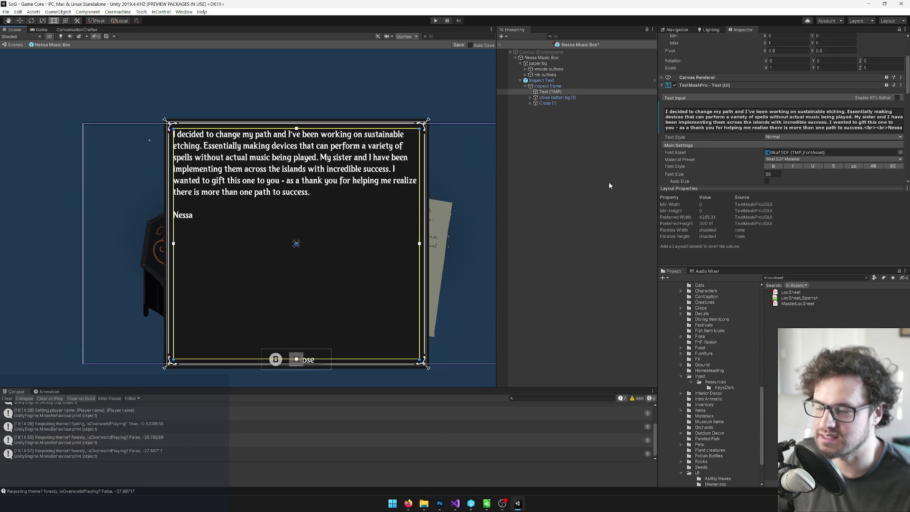
scroll(775, 119, "down", 3)
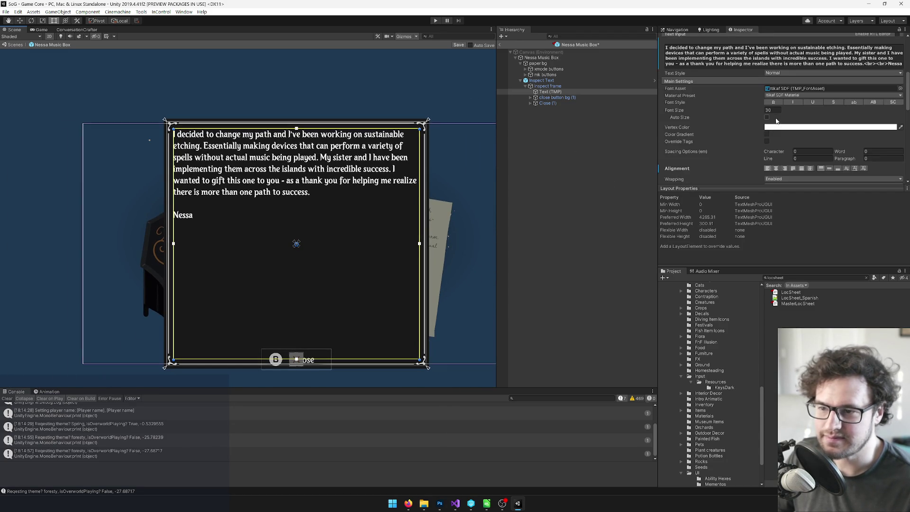
scroll(808, 105, "down", 3)
Copy the RemNessaNote key from LocSheet.txt.
scroll(836, 117, "down", 6)
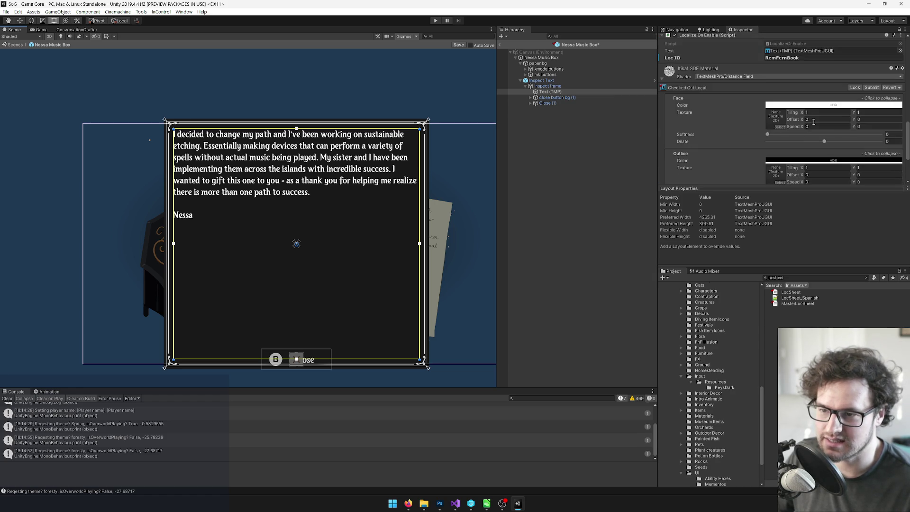
key("alt+Tab")
double_click(34, 277)
key("ctrl+c")
key("alt+Tab")
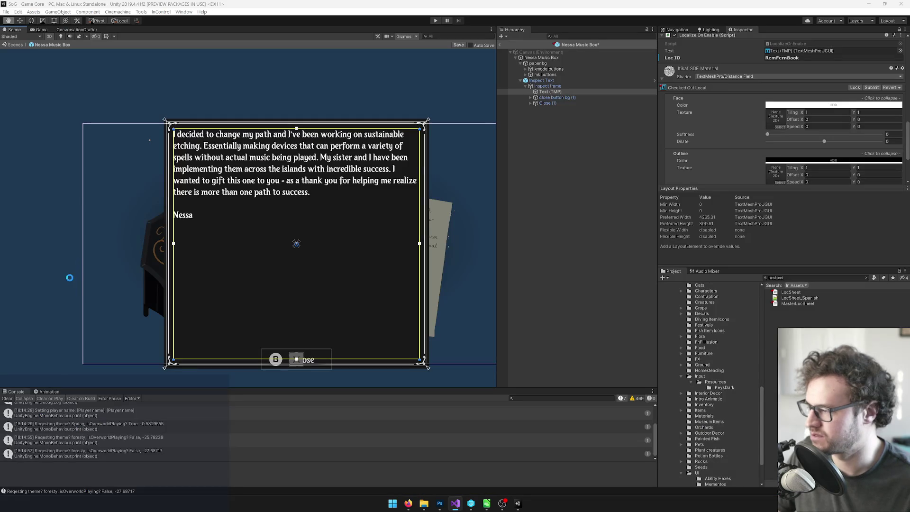
Set the note's Loc ID to RemNessaMusicBox and save the Nessa Music Box prefab.
left_click(799, 58)
key("ctrl+v")
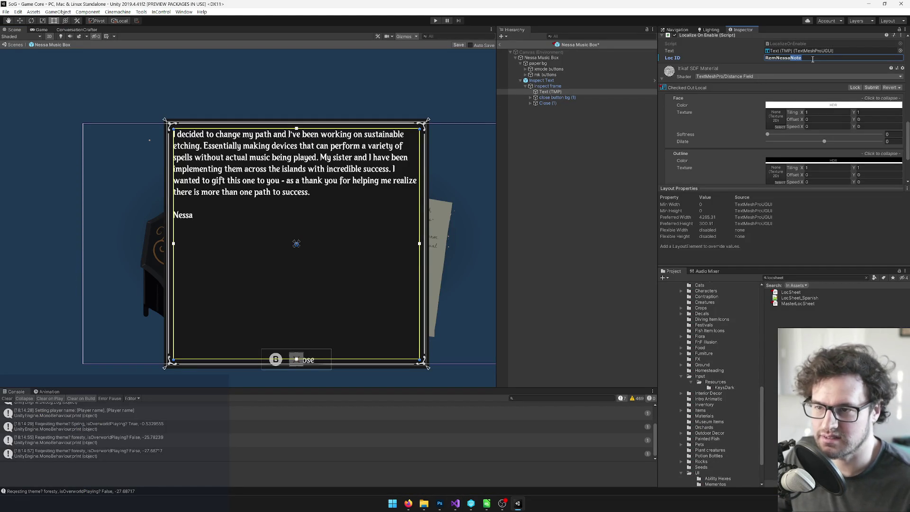
type("Music")
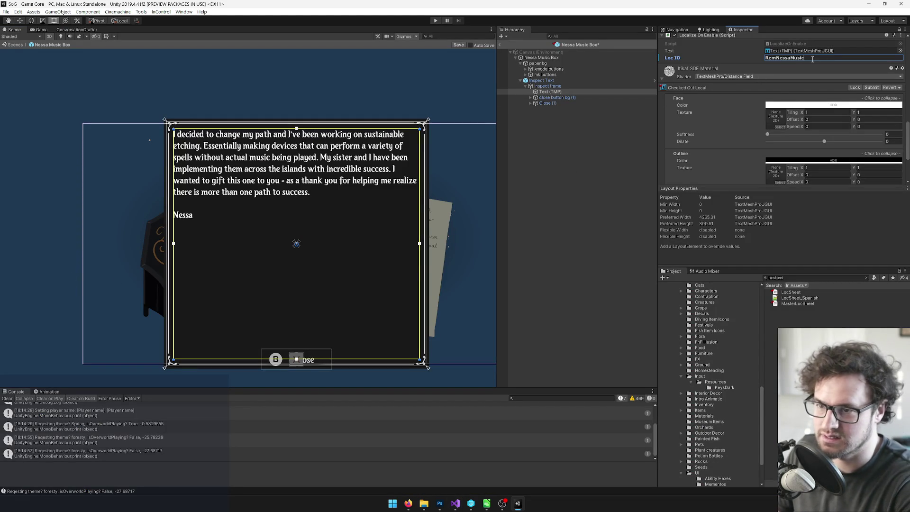
type("Box")
key("Return")
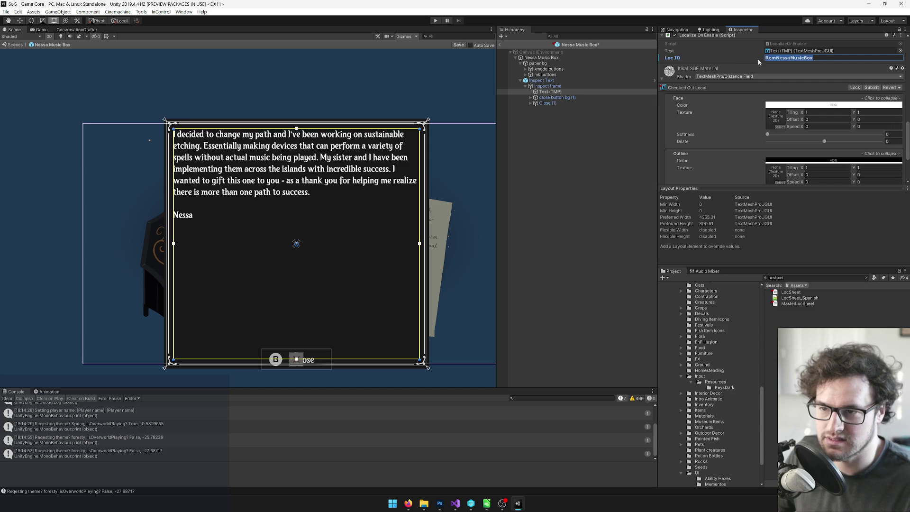
left_click(459, 45)
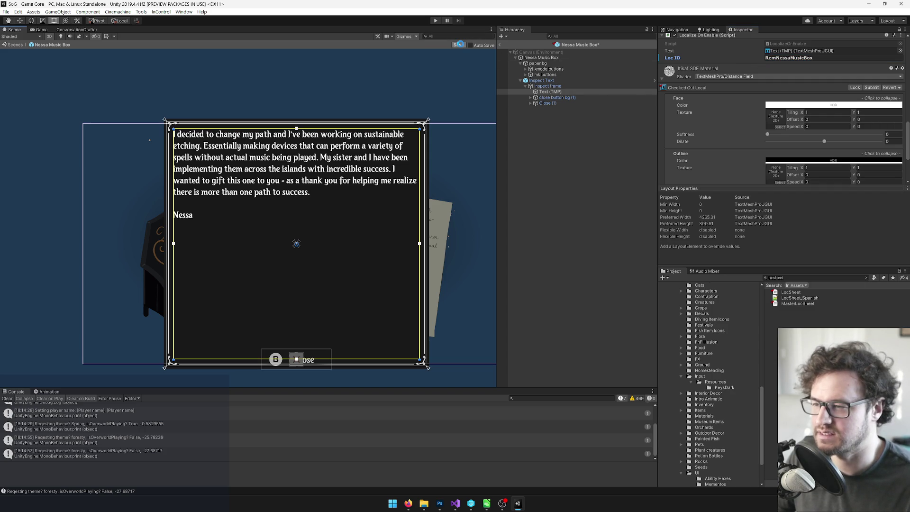
left_click(541, 81)
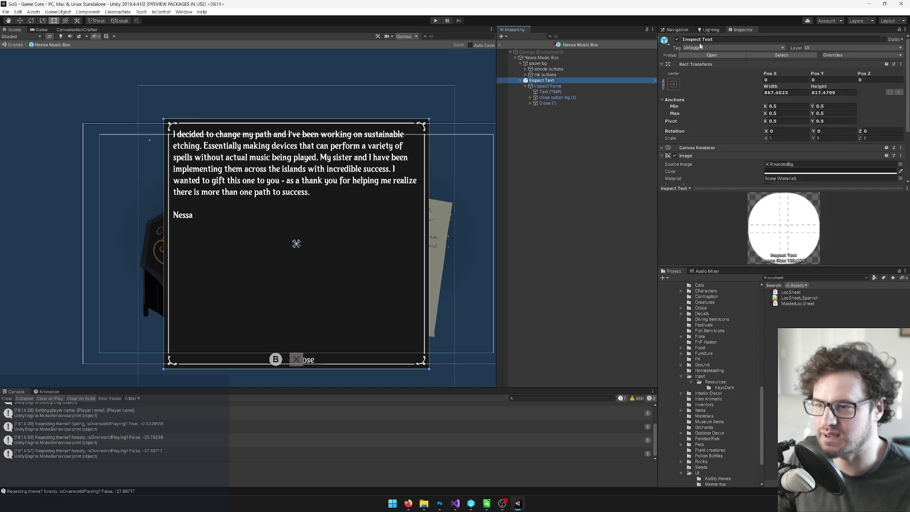
Deactivate Inspect Text to reveal the artwork, then switch to Nessa Music Box.psd in Photoshop.
left_click(676, 40)
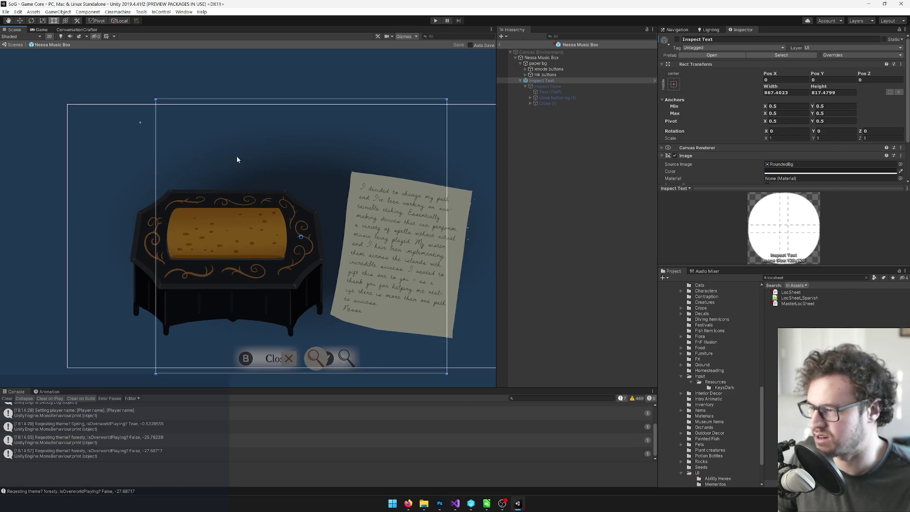
key("alt+Tab")
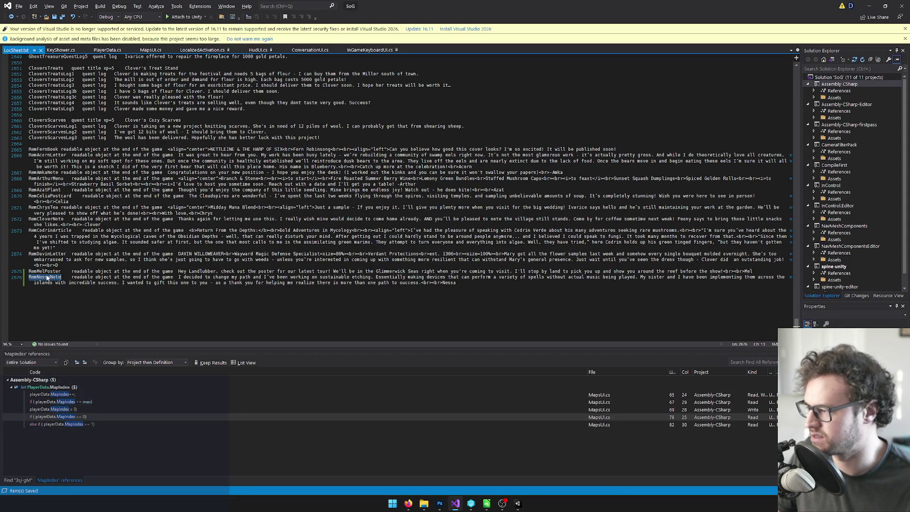
key("alt+Tab")
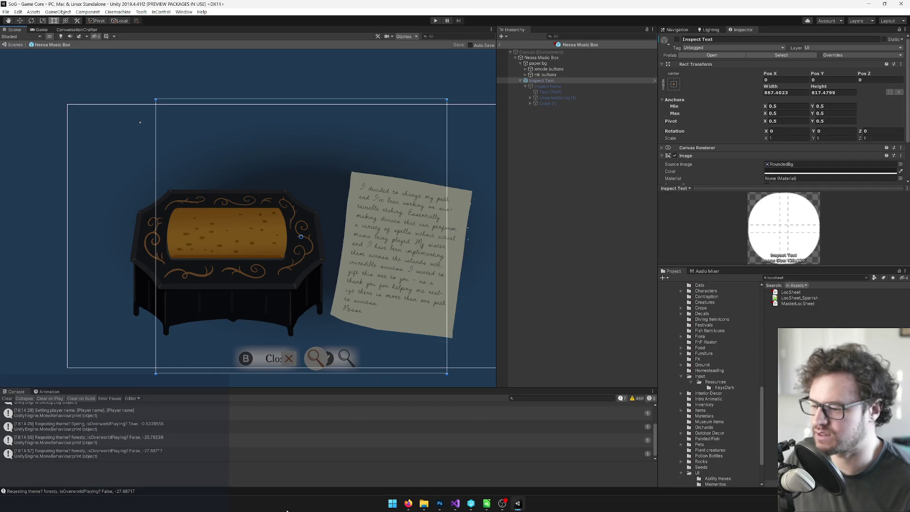
left_click(439, 504)
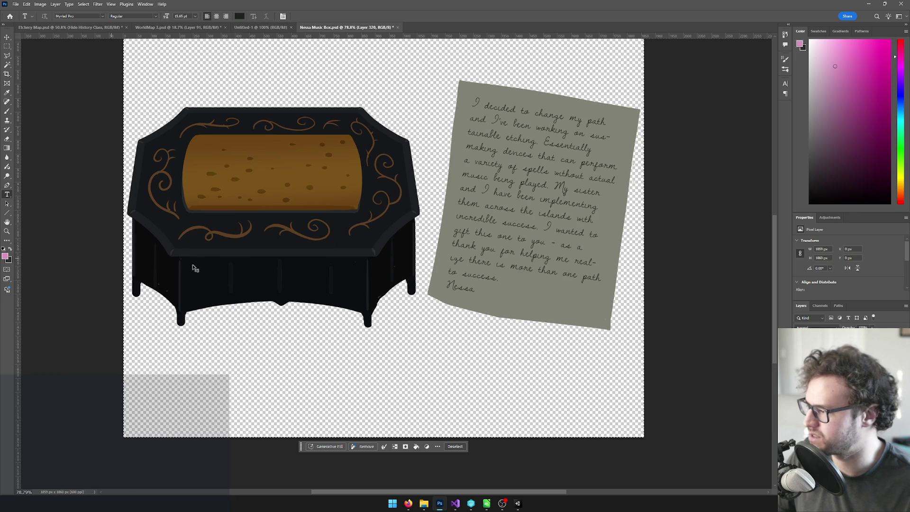
Make black the foreground colour and select the Blossom layer.
key("x")
scroll(203, 262, "down", 3)
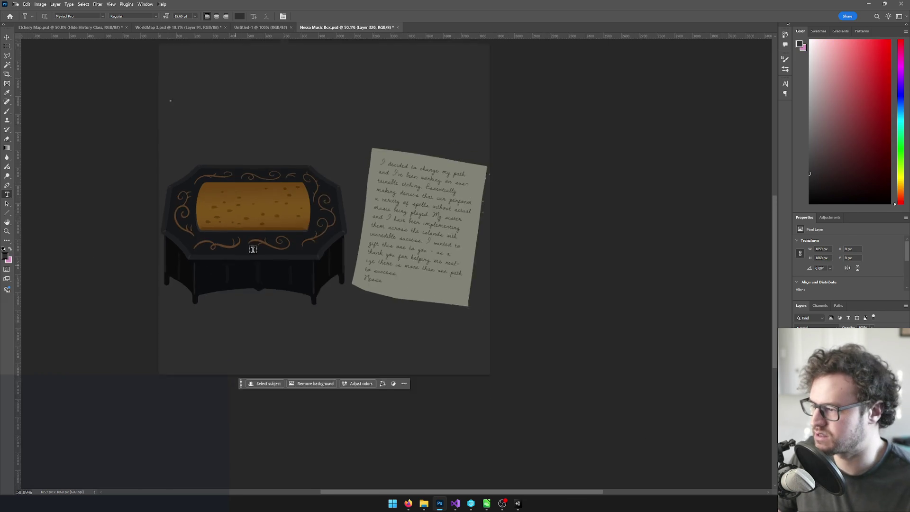
left_click_drag(314, 180, 318, 198)
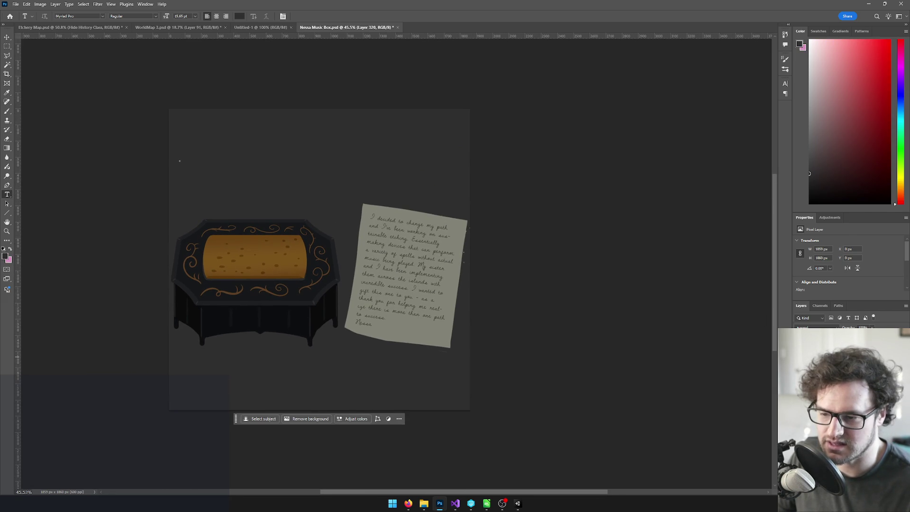
key("v")
left_click(180, 165)
Erase the light specks along the letter's right edge, then save Nessa Music Box.psd.
key("e")
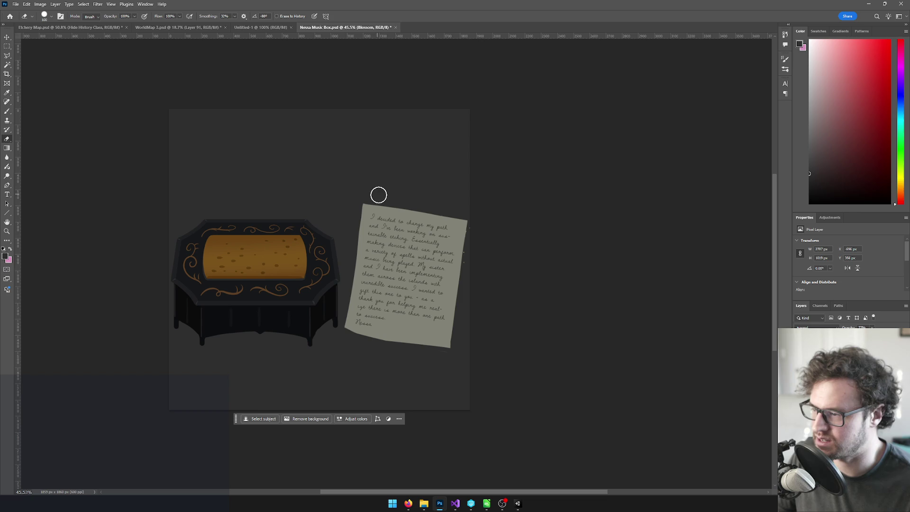
scroll(479, 207, "up", 5)
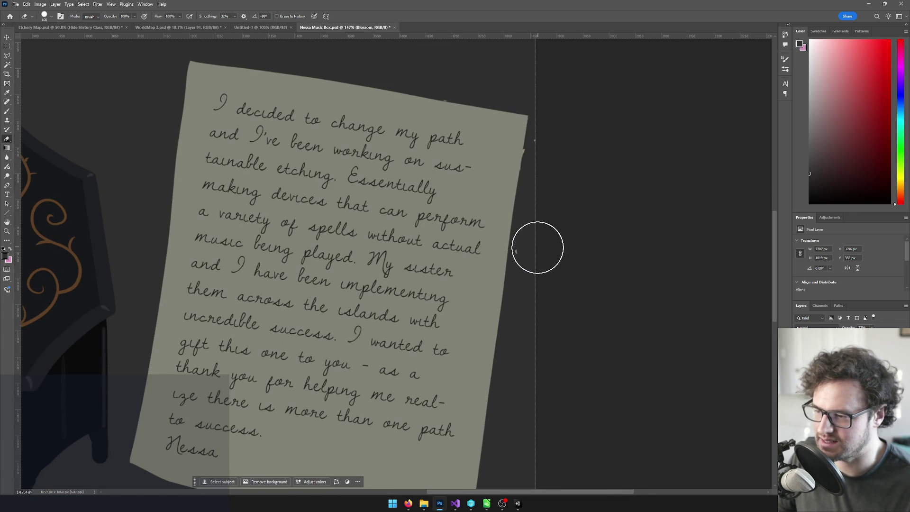
scroll(545, 147, "up", 2)
left_click_drag(579, 129, 572, 149)
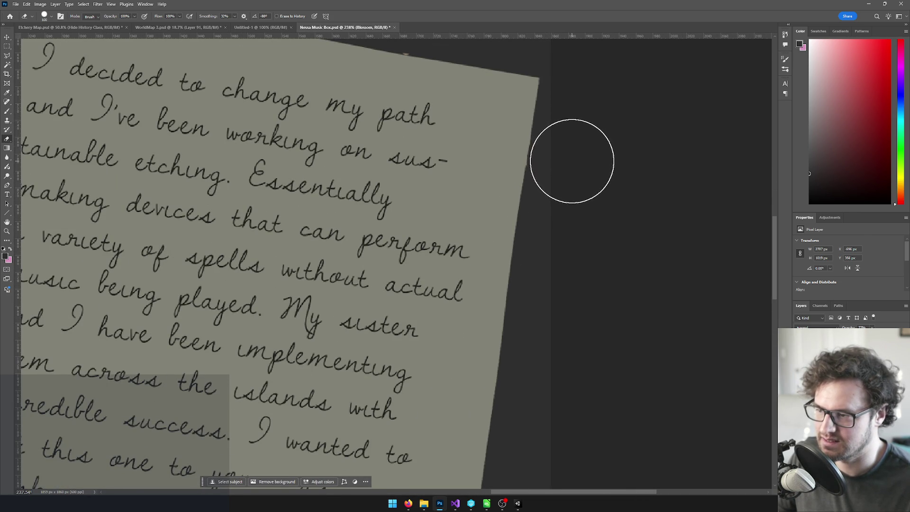
left_click_drag(449, 146, 460, 264)
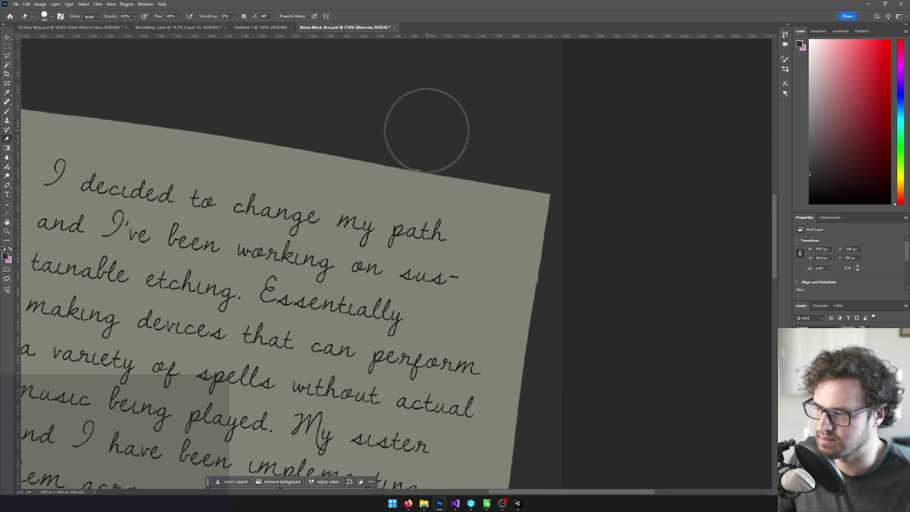
scroll(459, 156, "down", 10)
scroll(469, 199, "up", 10)
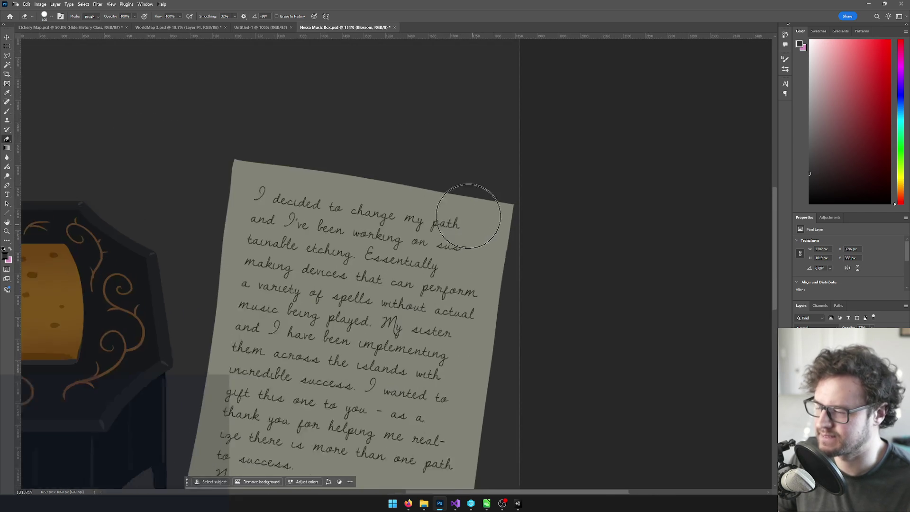
scroll(434, 143, "down", 10)
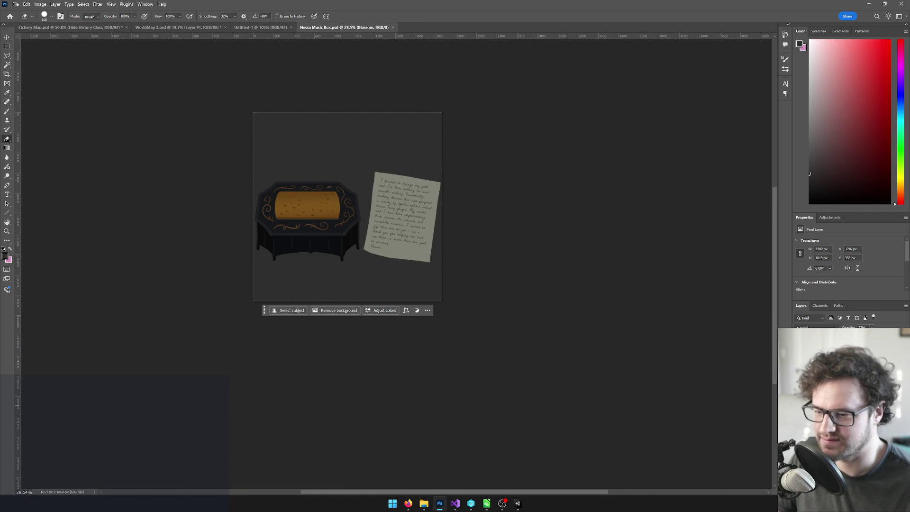
key("alt+bracketright")
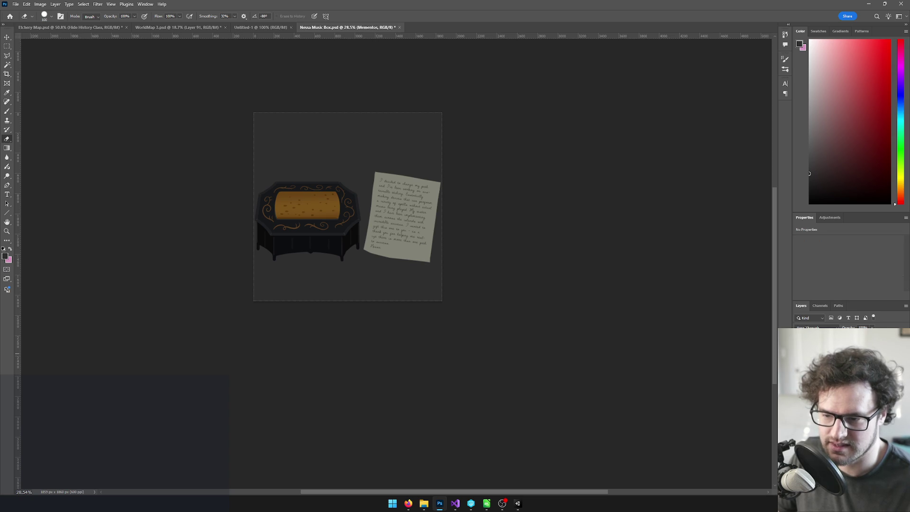
key("alt+Tab")
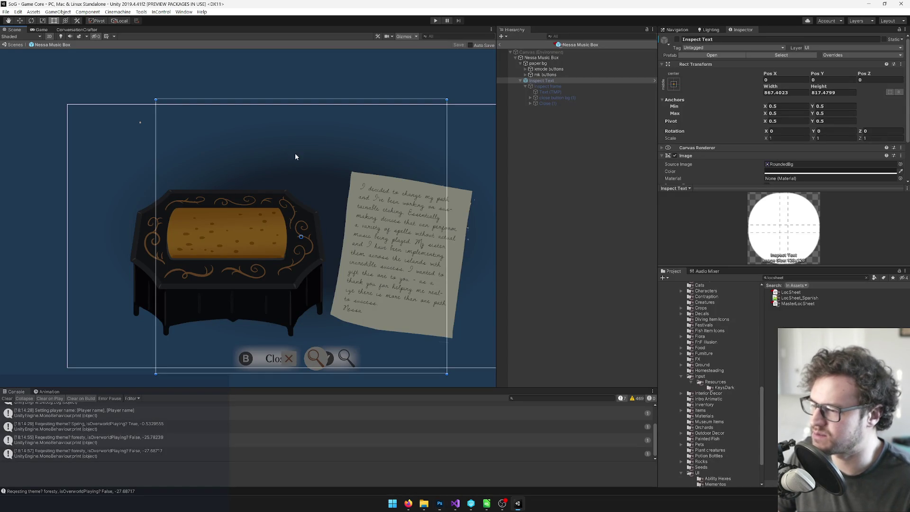
Drag paper bg's right edge with the Rect tool to about 1100 wide.
scroll(329, 147, "down", 8)
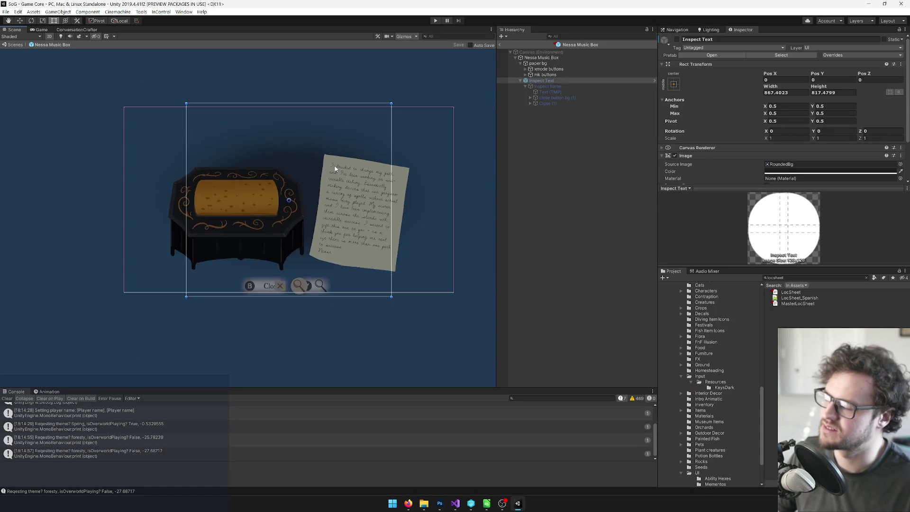
scroll(394, 172, "up", 3)
scroll(385, 175, "down", 4)
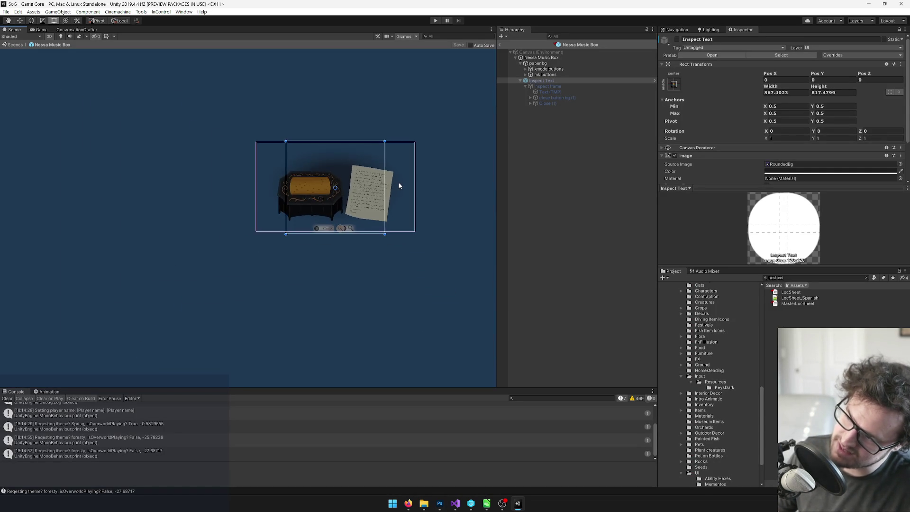
scroll(398, 181, "up", 8)
scroll(334, 135, "up", 5)
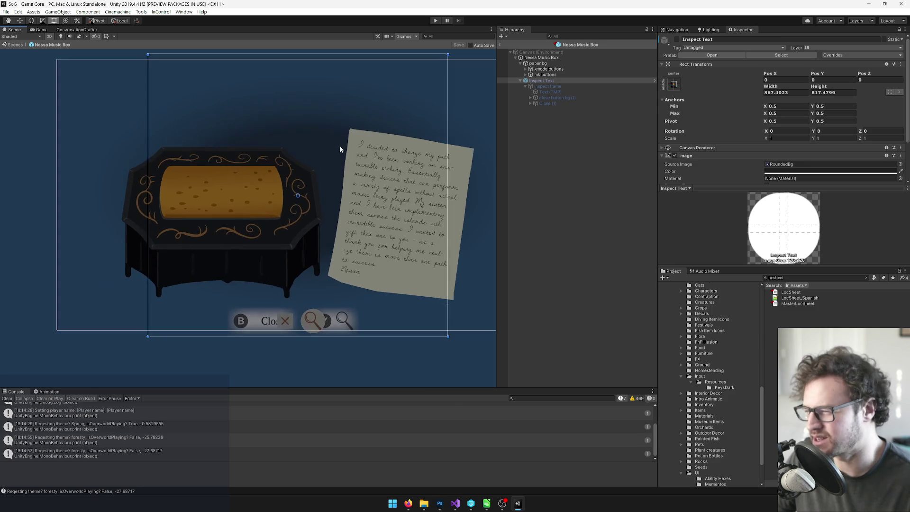
scroll(209, 180, "down", 4)
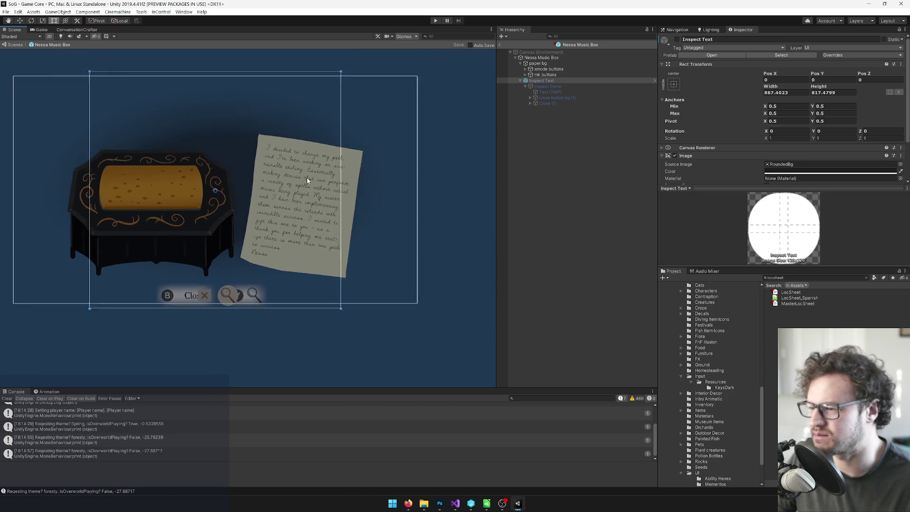
scroll(387, 174, "up", 2)
key("t")
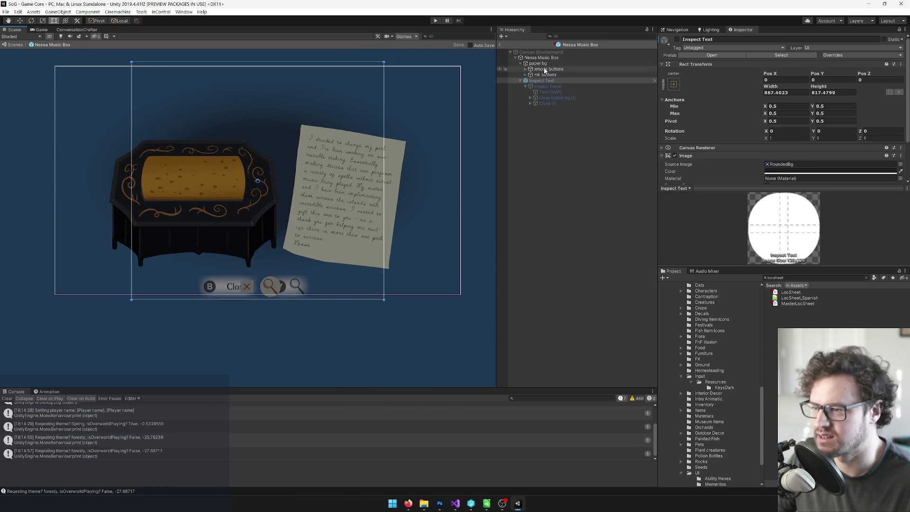
left_click(529, 65)
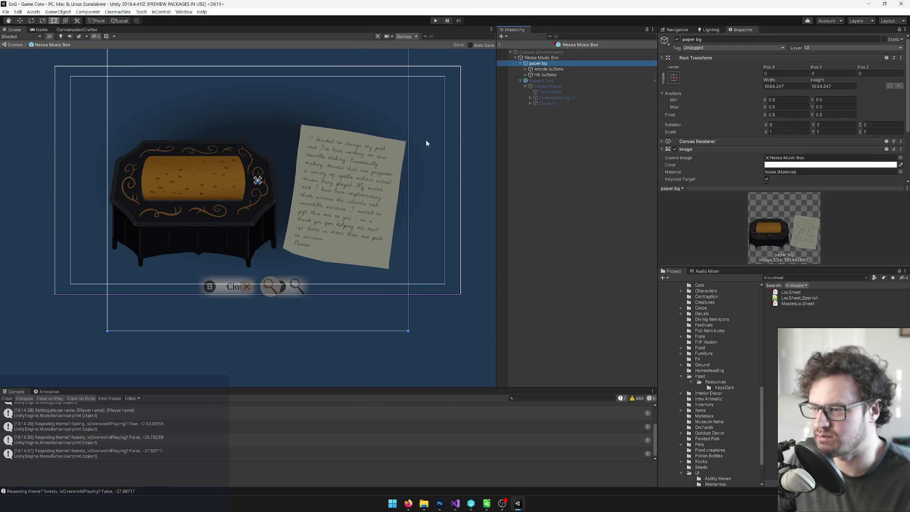
left_click_drag(408, 148, 416, 146)
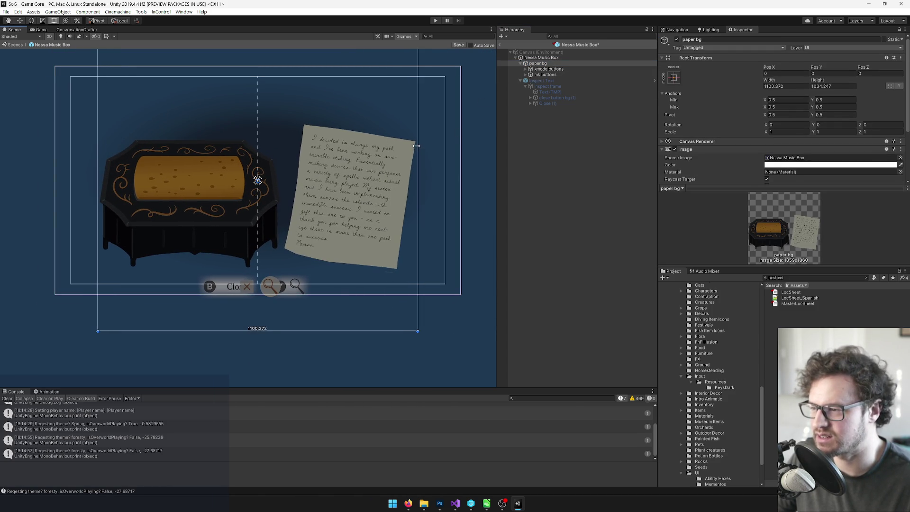
left_click(559, 57)
key("f")
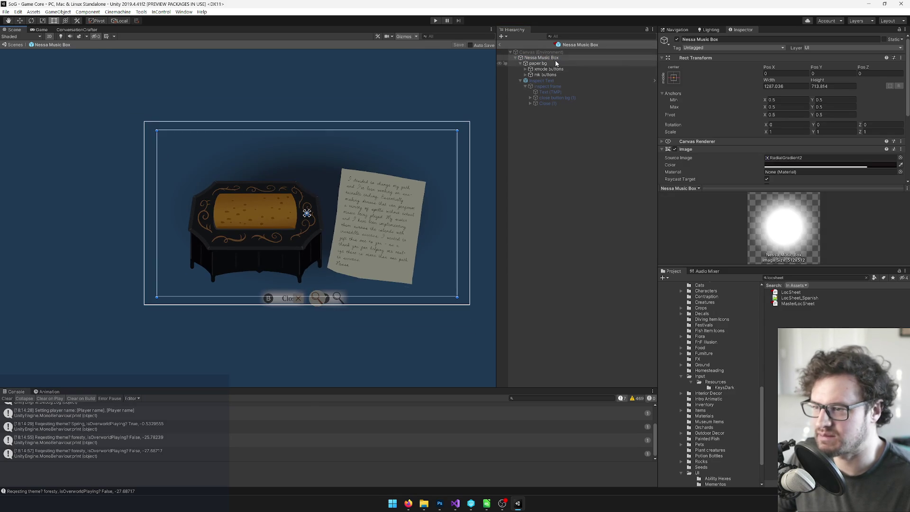
Widen the Nessa Music Box backdrop and lower its Image colour alpha.
left_click_drag(457, 169, 482, 173)
left_click(806, 165)
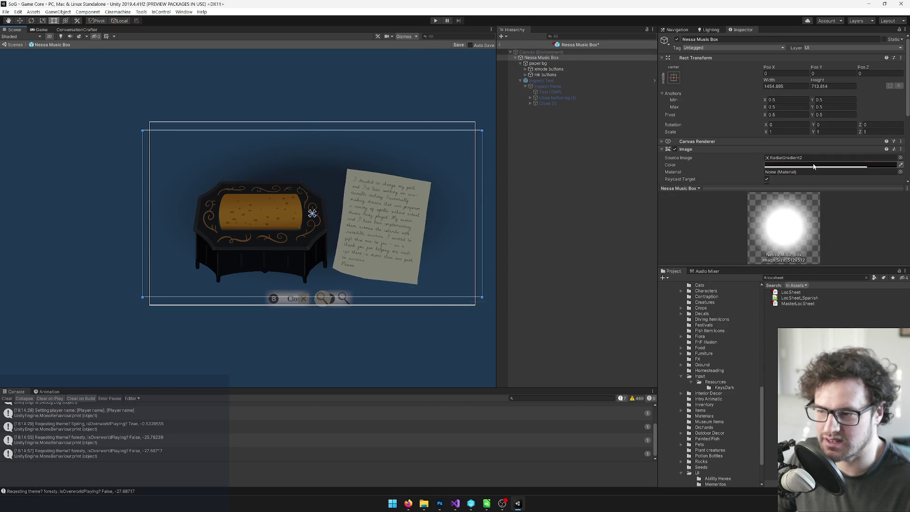
left_click_drag(492, 271, 489, 272)
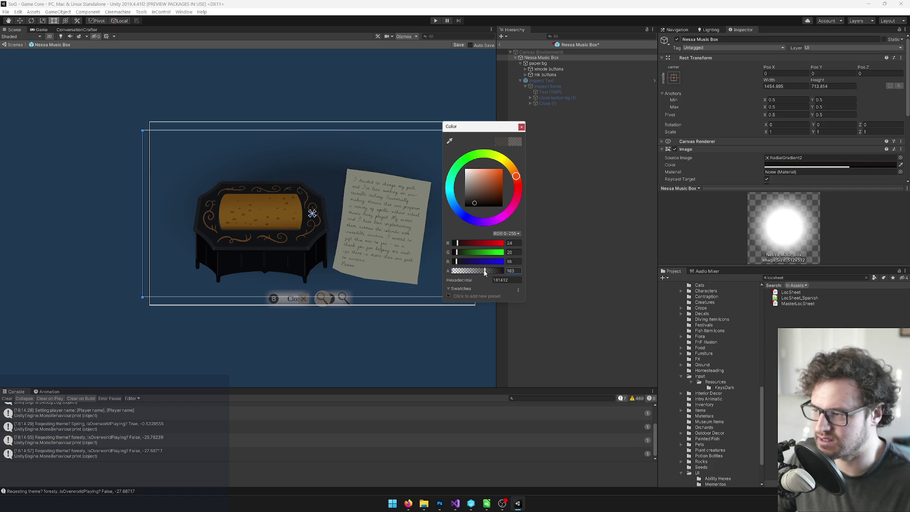
left_click(521, 128)
scroll(294, 126, "down", 5)
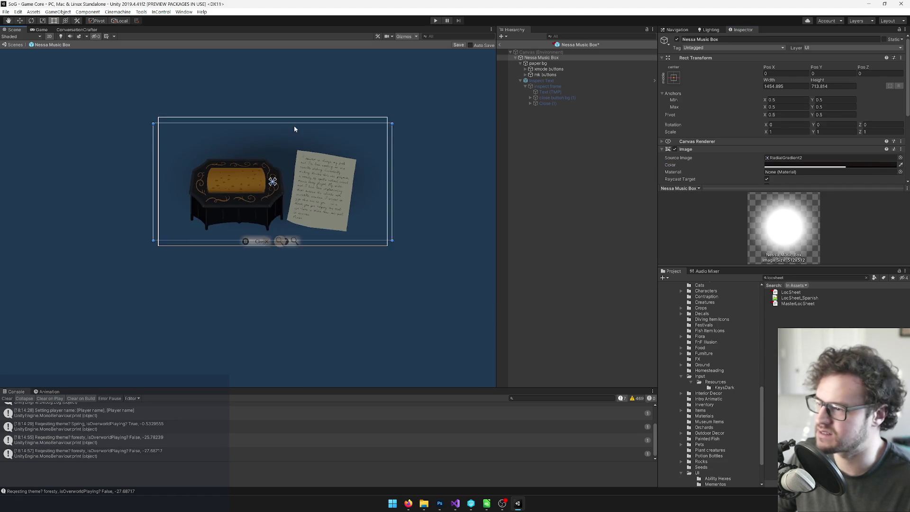
scroll(313, 161, "up", 5)
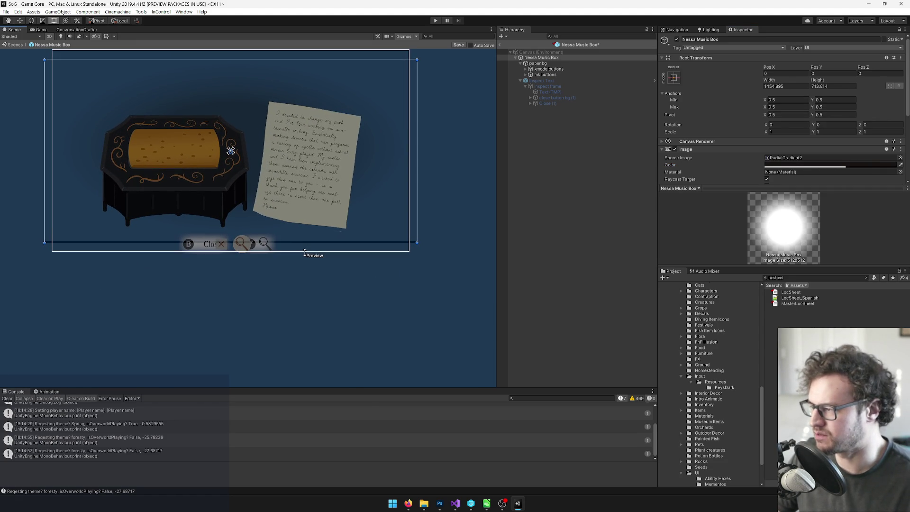
left_click_drag(306, 242, 305, 262)
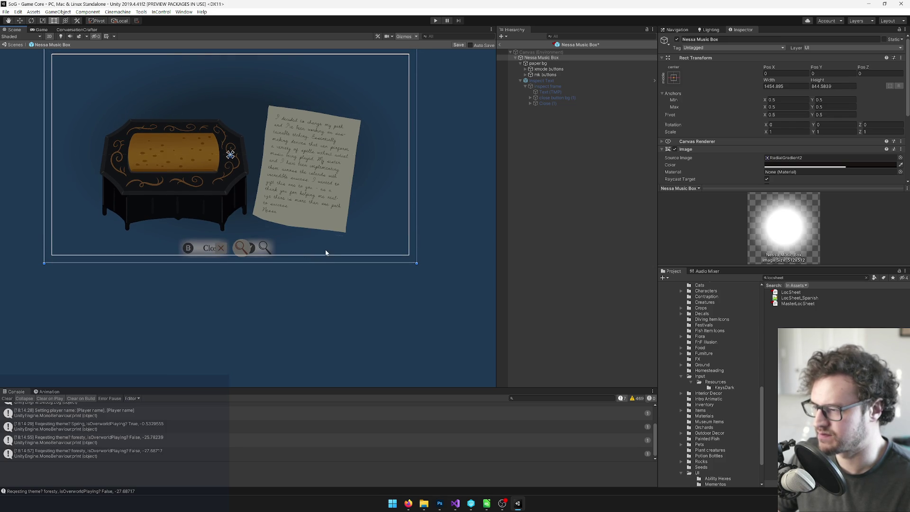
Raise paper bg slightly to Y 48, then exit prefab mode to the village scene.
left_click(543, 65)
key("f")
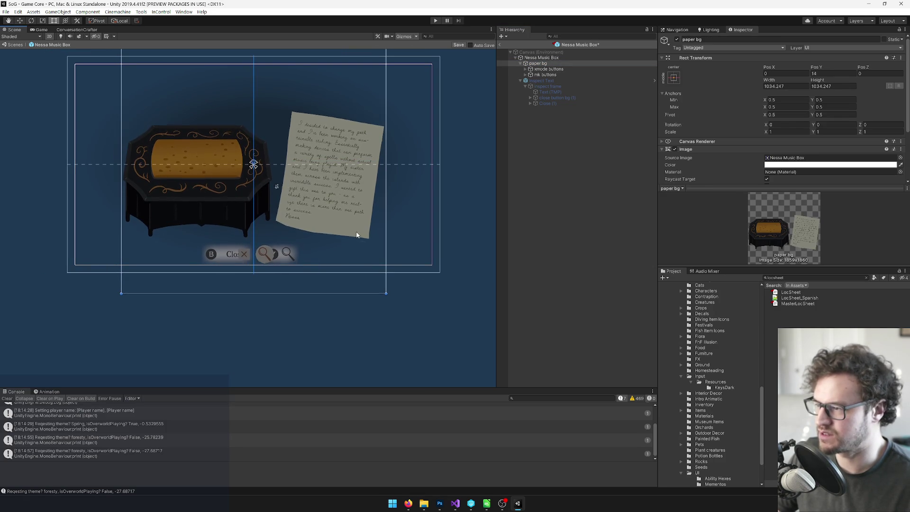
scroll(420, 199, "down", 4)
left_click_drag(416, 191, 420, 185)
scroll(386, 225, "up", 3)
left_click_drag(384, 231, 384, 233)
scroll(386, 227, "up", 2)
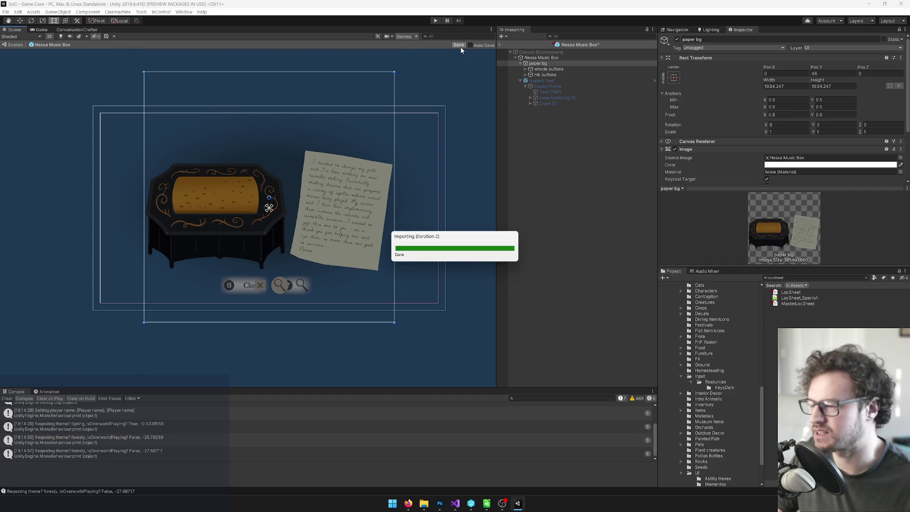
left_click(499, 45)
left_click(830, 277)
Search 'nessa mu' in the Project window, then open the Wedding Invite prefab from Mementos.
type("nessa mu")
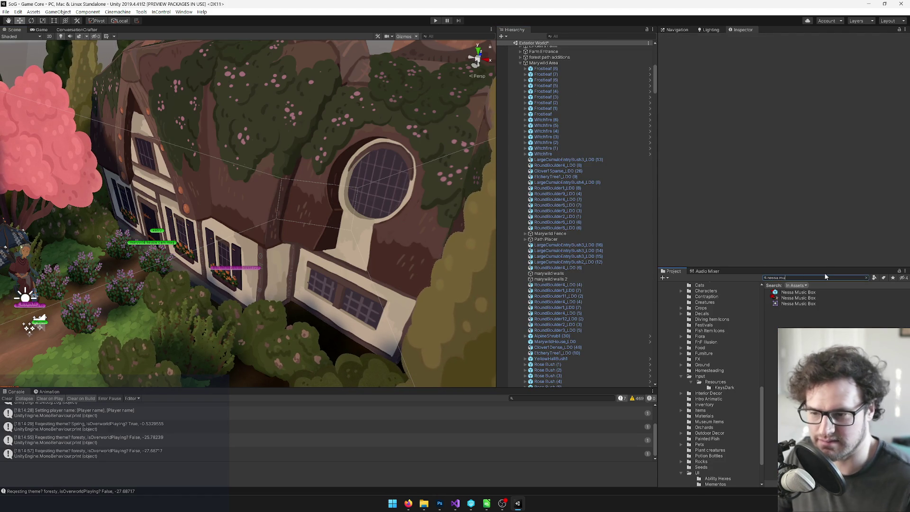
key("Down")
left_click(866, 279)
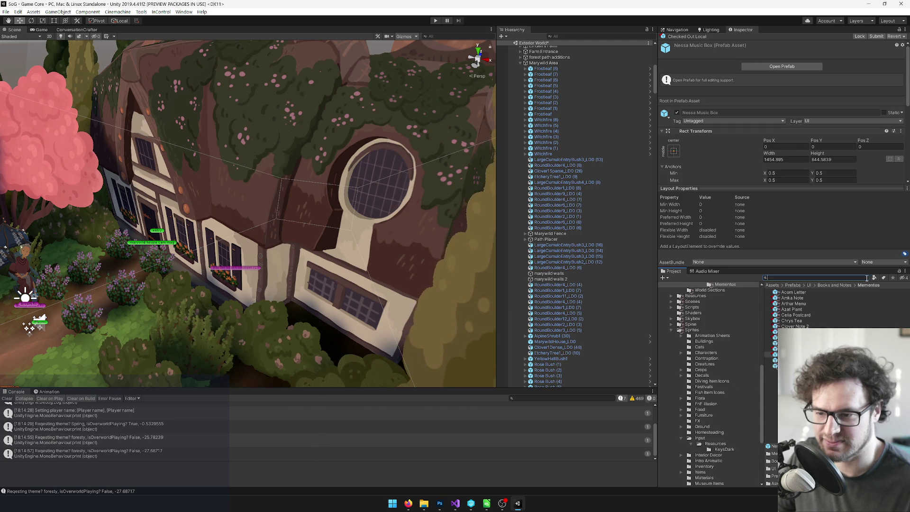
left_click(782, 66)
left_click(339, 163)
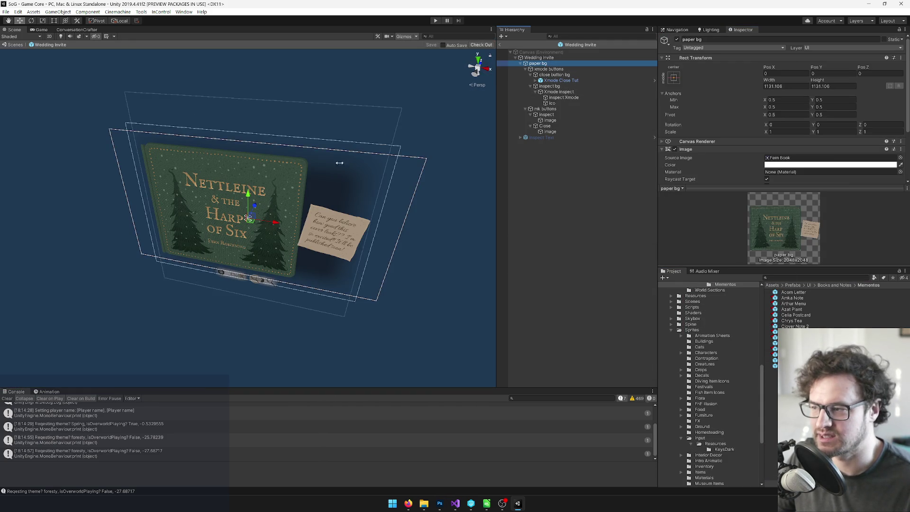
Set paper bg's Source Image to the Wedding Invite sprite.
scroll(300, 163, "up", 1)
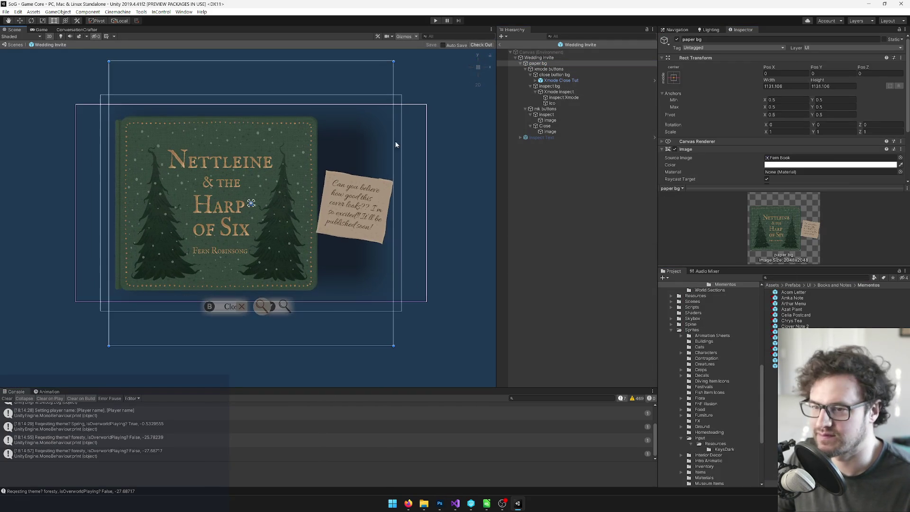
scroll(853, 138, "down", 3)
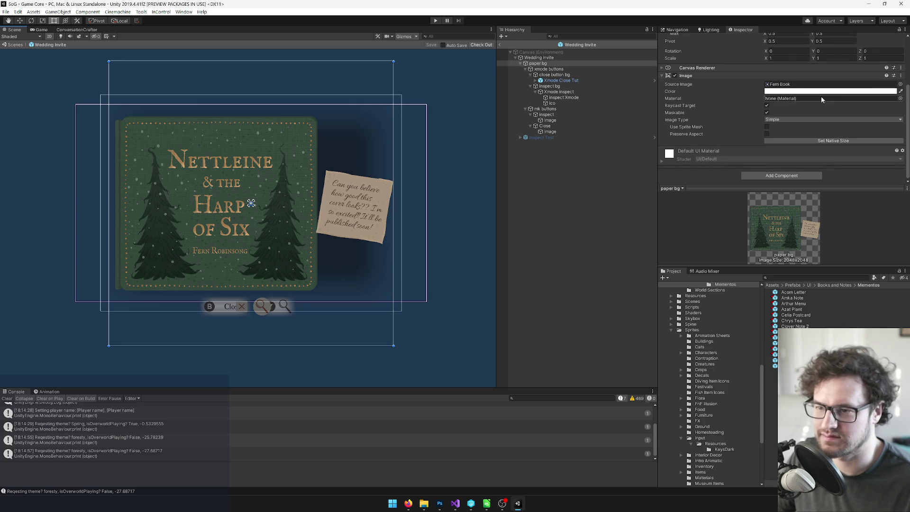
left_click(900, 84)
type("weddi")
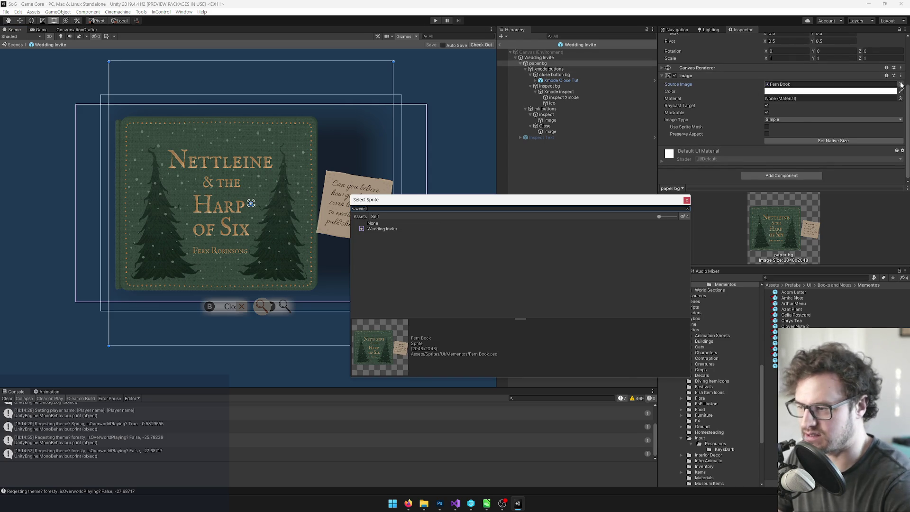
left_click(379, 230)
double_click(379, 231)
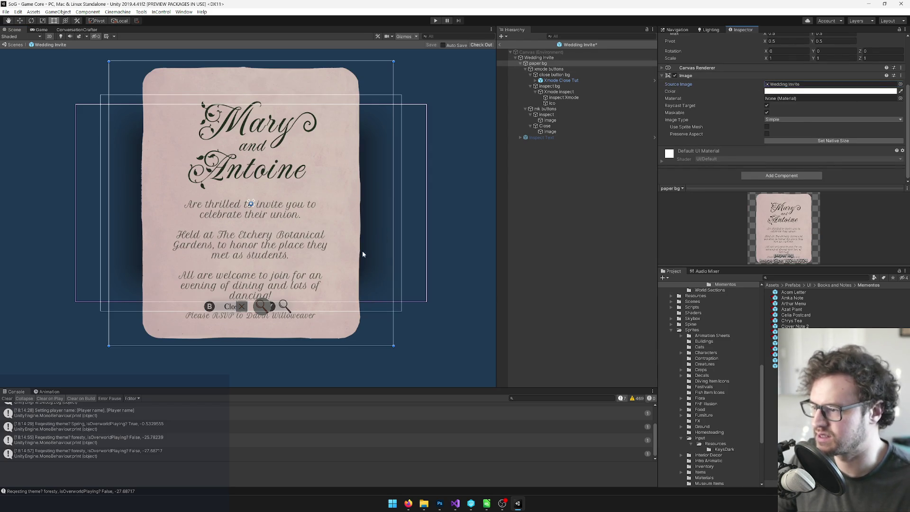
Scale the invitation artwork down evenly to fit the frame.
scroll(392, 236, "down", 3)
left_click_drag(401, 77, 345, 116)
scroll(320, 208, "up", 2)
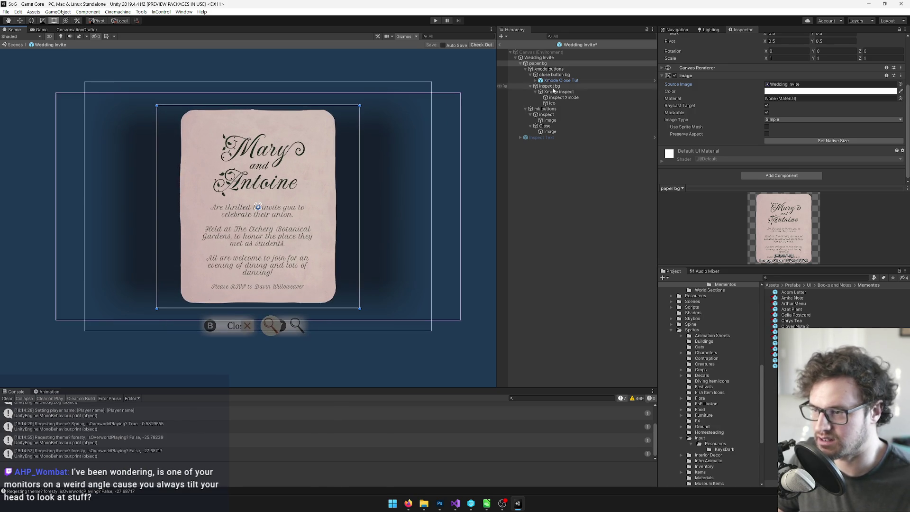
left_click(531, 86)
Move the xmode buttons and mk buttons groups up under the invitation.
left_click(531, 75)
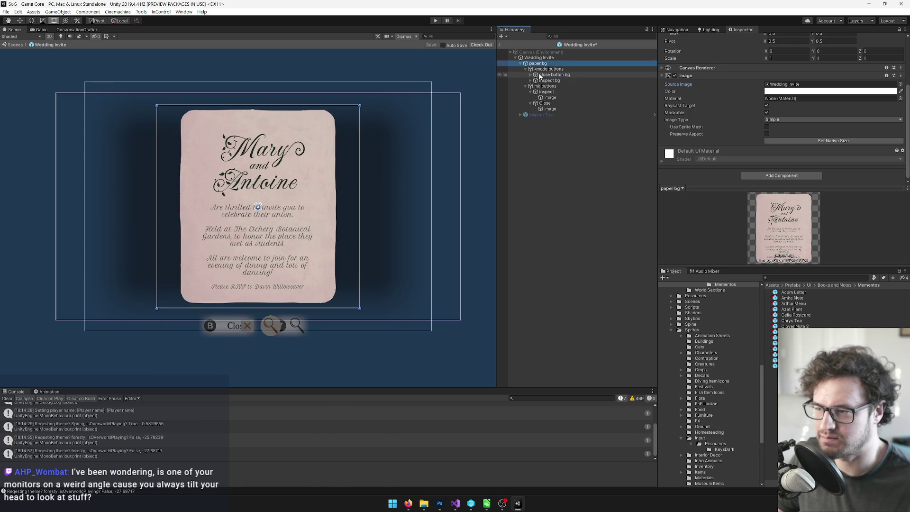
left_click(548, 69)
left_click(545, 86, "ctrl")
scroll(313, 308, "up", 2)
left_click_drag(281, 302, 281, 279)
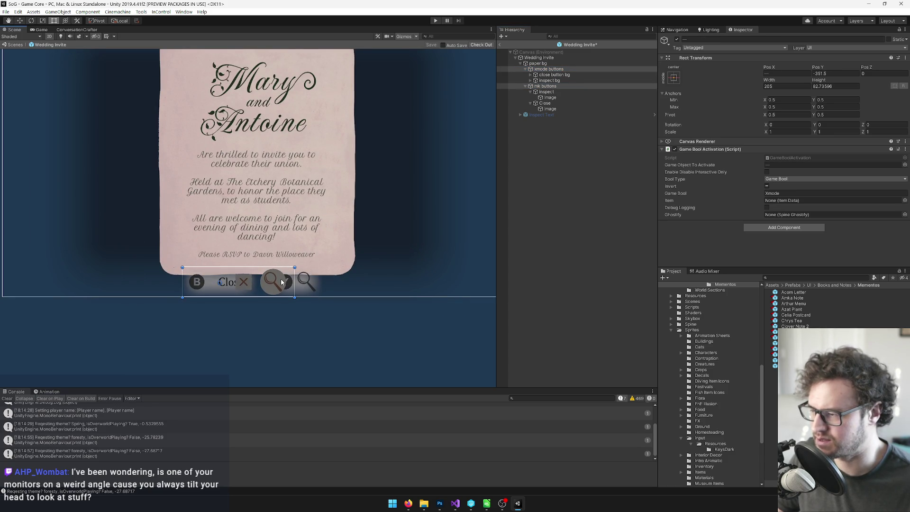
scroll(358, 229, "down", 3)
Narrow the Wedding Invite root to about 732 wide to hug the card.
left_click(541, 64)
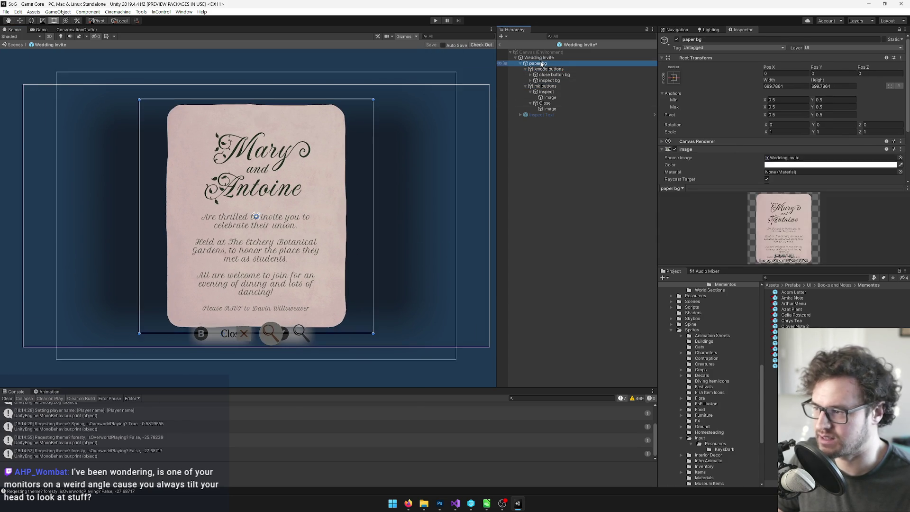
left_click(539, 57)
scroll(452, 196, "down", 1)
left_click_drag(454, 191, 378, 204)
scroll(386, 209, "down", 2)
scroll(284, 202, "up", 3)
scroll(277, 199, "down", 1)
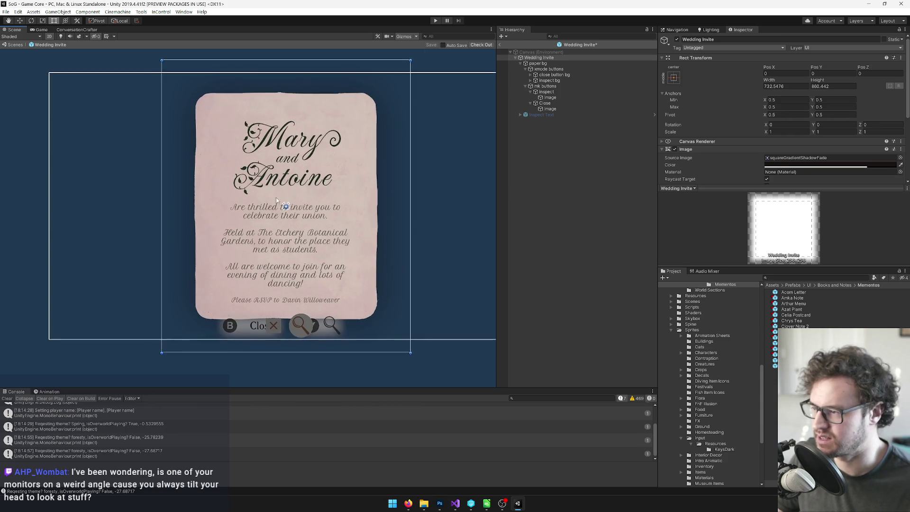
scroll(277, 200, "up", 2)
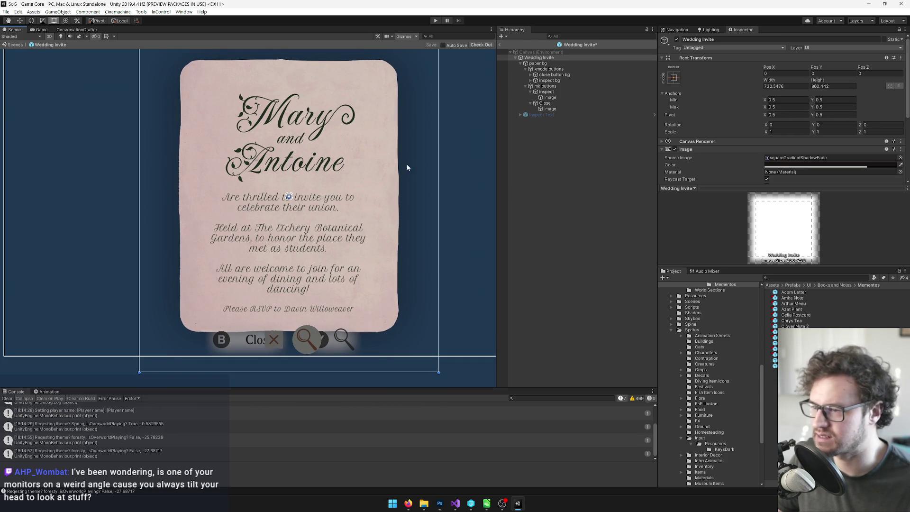
scroll(407, 168, "up", 1)
scroll(406, 171, "down", 1)
left_click(550, 115)
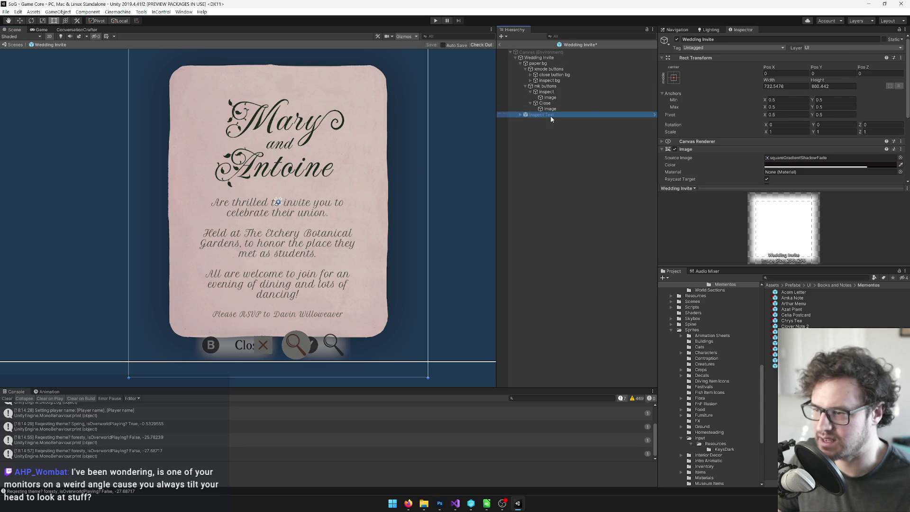
left_click(480, 46)
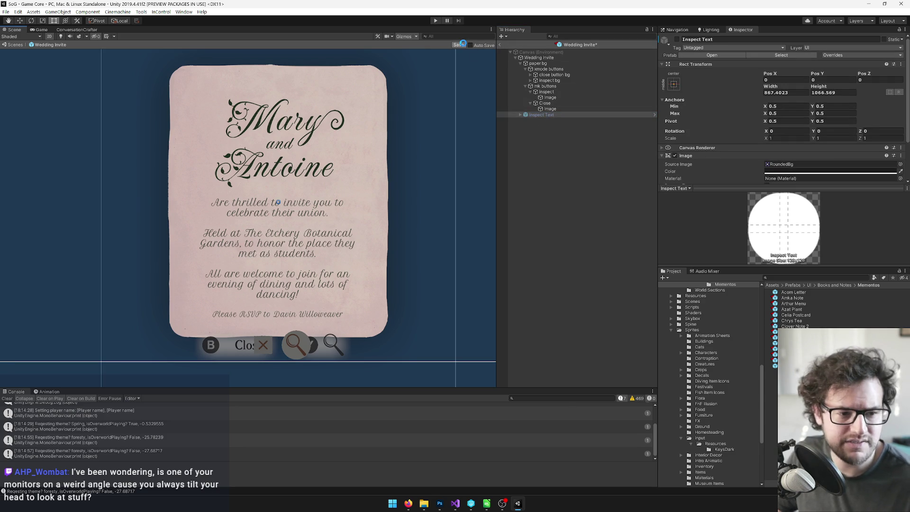
Save the Wedding Invite prefab with the invitation card and raised button row.
left_click(463, 44)
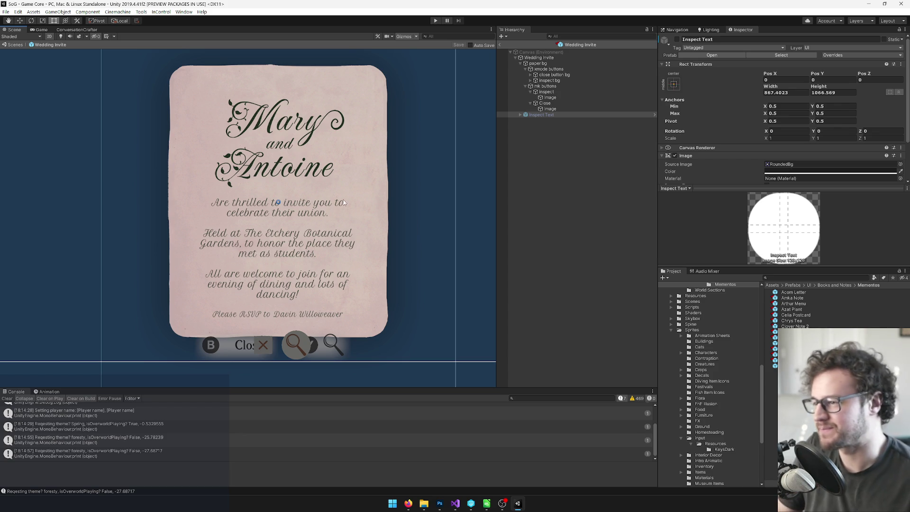
Resize the Wedding Invite panel's edges to about 848 high.
scroll(347, 198, "up", 3)
scroll(347, 196, "down", 3)
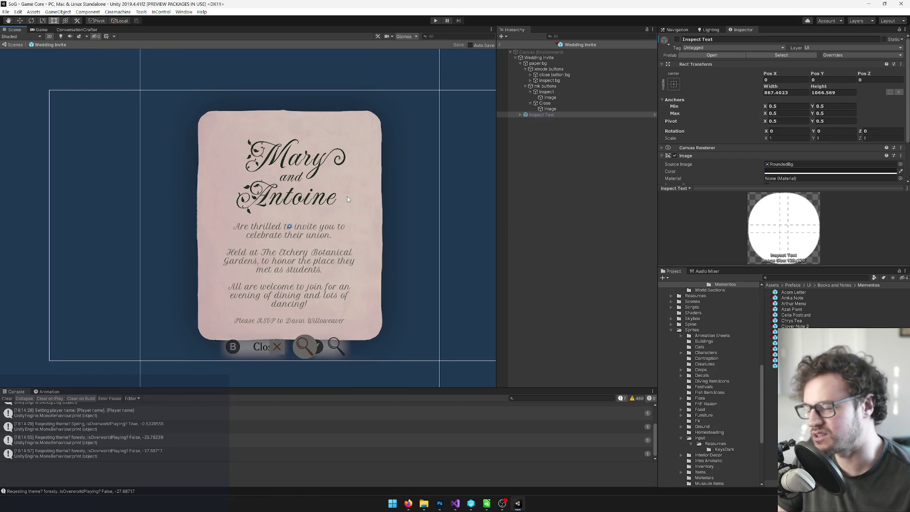
left_click_drag(352, 196, 353, 178)
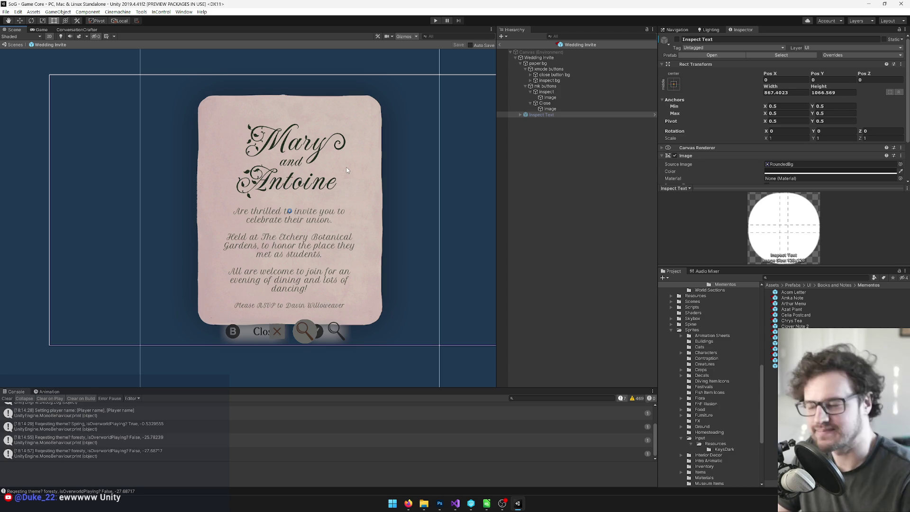
left_click_drag(356, 170, 346, 202)
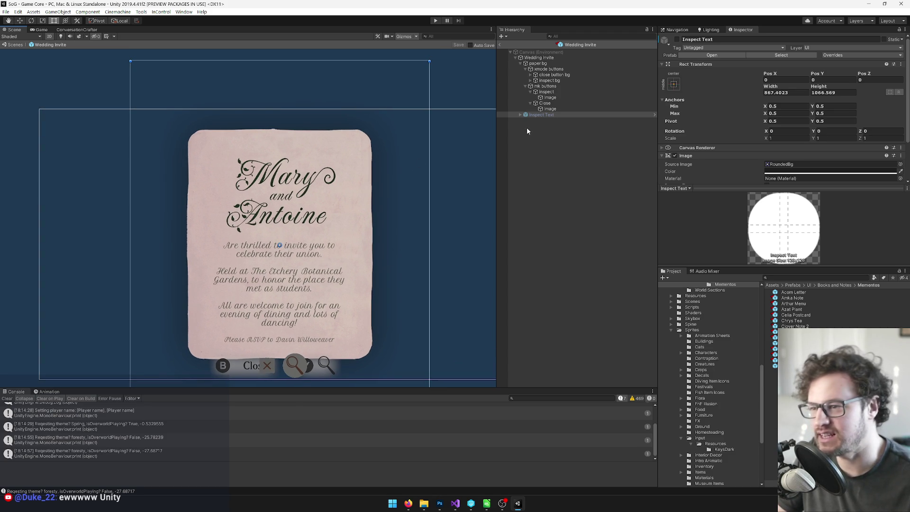
left_click(539, 58)
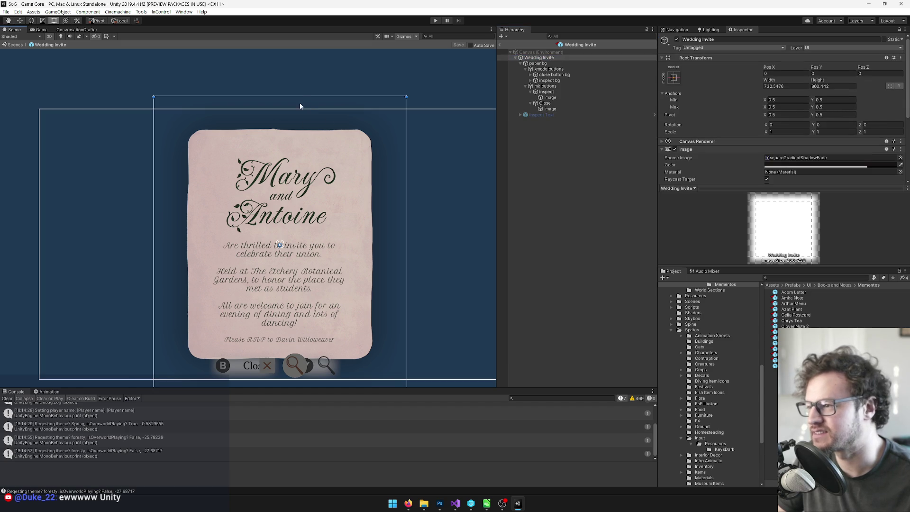
left_click_drag(300, 105, 300, 104)
left_click_drag(295, 236, 310, 157)
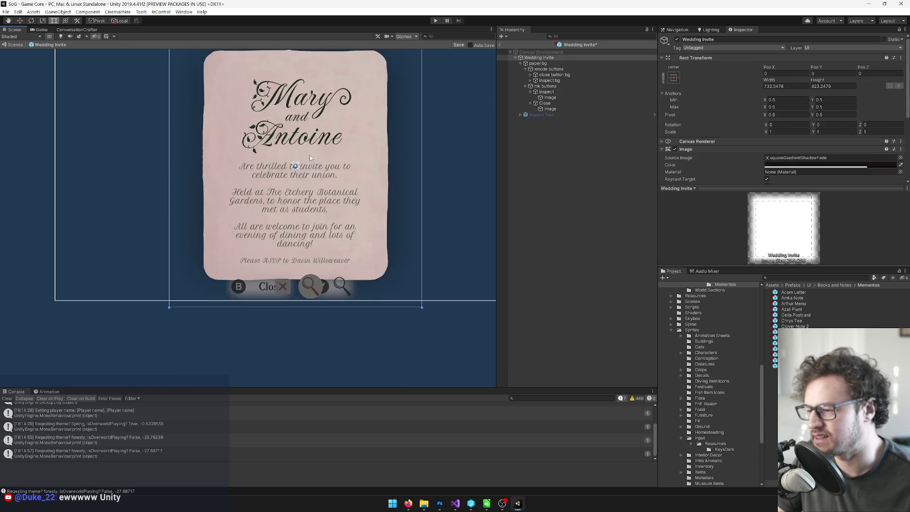
left_click_drag(292, 307, 291, 318)
mouse_move(360, 287)
left_mouse_down()
mouse_move(357, 361)
mouse_move(357, 341)
left_mouse_up()
Move the Wedding Invite panel up to Pos Y 10.
left_click_drag(397, 191, 396, 182)
left_click_drag(345, 208, 356, 194)
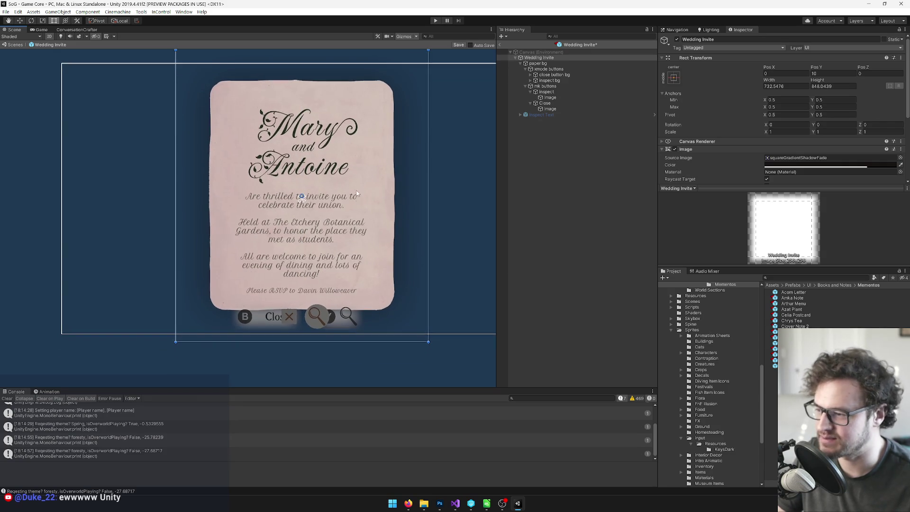
scroll(357, 193, "down", 3)
scroll(348, 223, "up", 3)
scroll(348, 234, "up", 2)
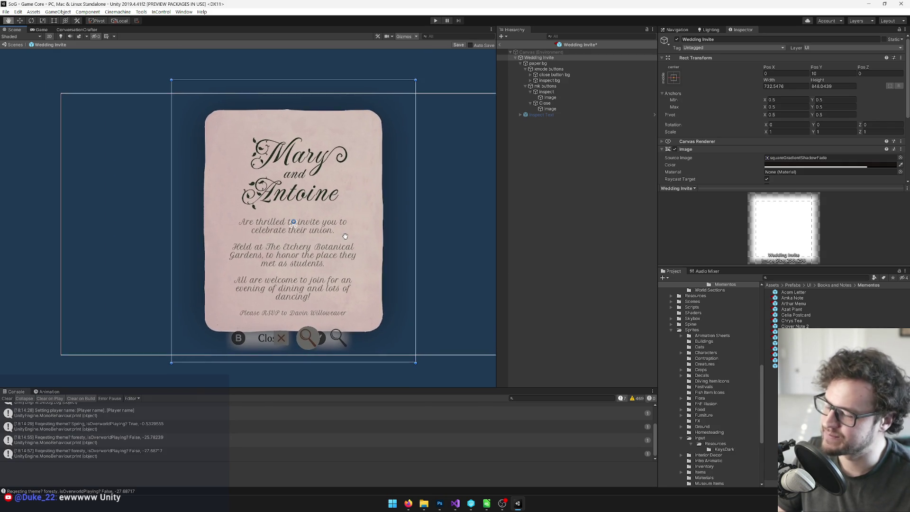
Locate paper bg's source sprite in the Sprites › UI › Mementos folder.
left_click(535, 64)
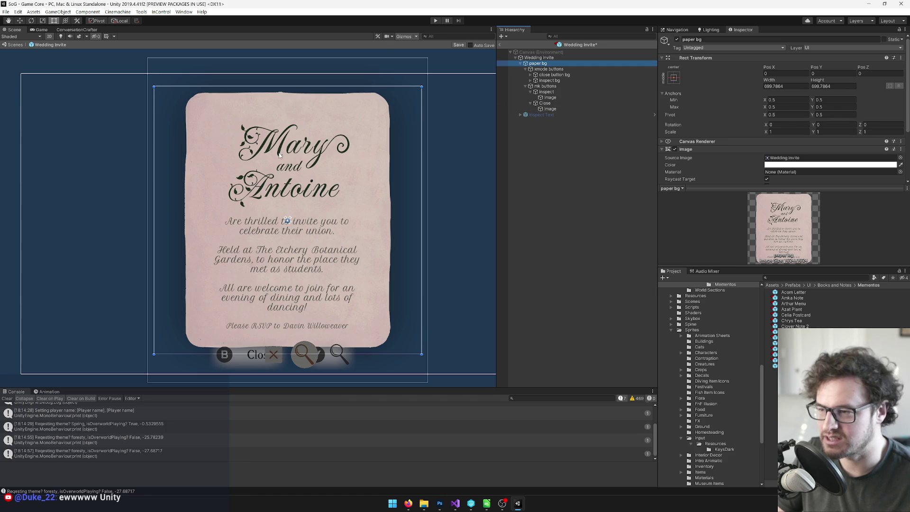
left_click_drag(280, 155, 292, 122)
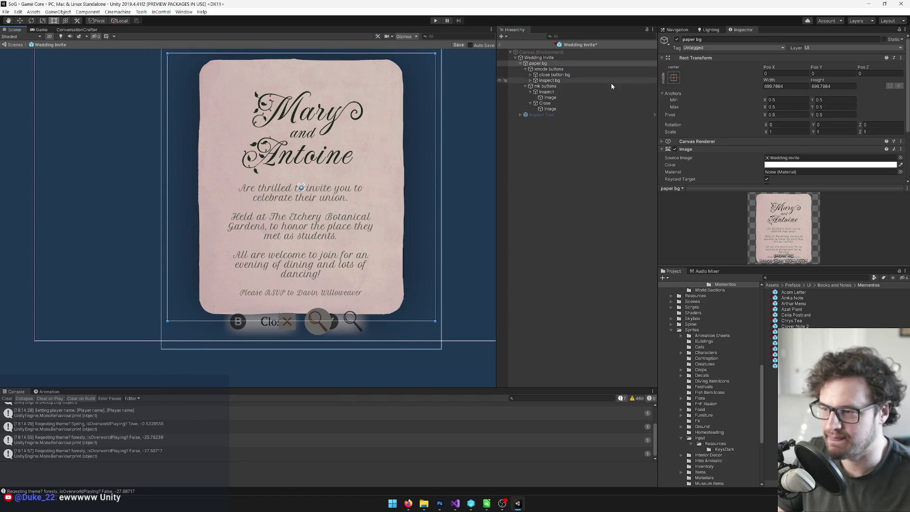
left_click(785, 158)
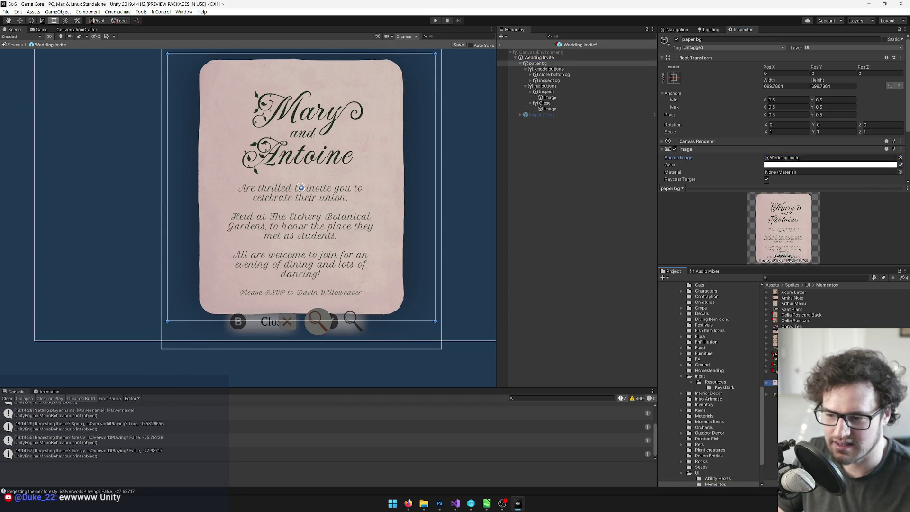
double_click(785, 158)
Replace the missing font on the Mary and Antoine title text with the default font.
scroll(786, 71, "down", 5)
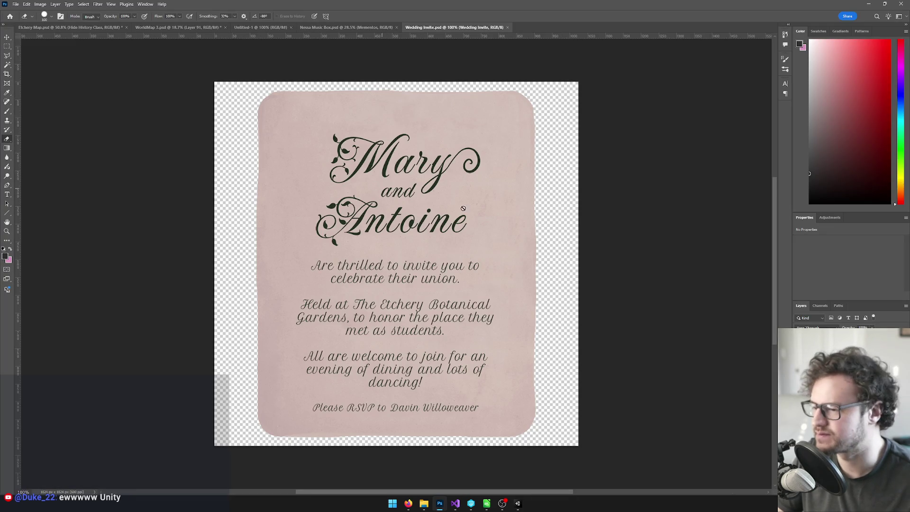
key("t")
left_click(407, 226)
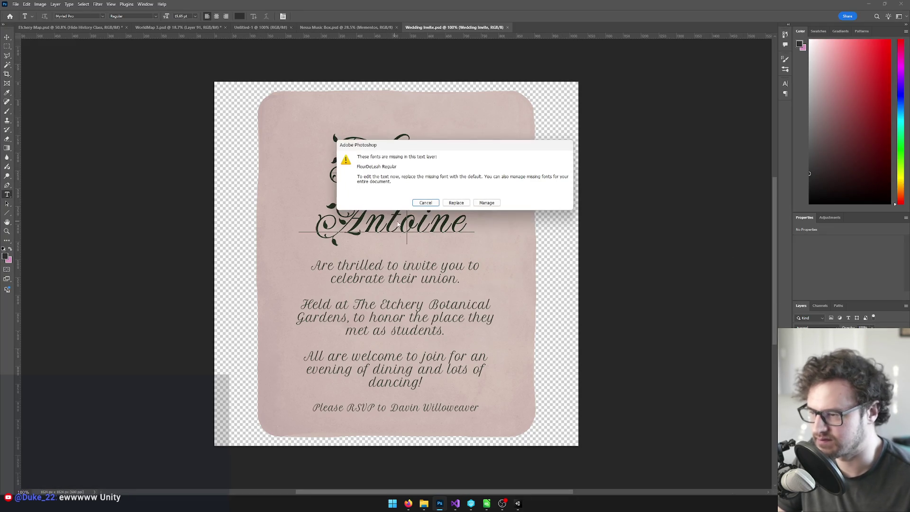
left_click(457, 203)
key("ctrl+a")
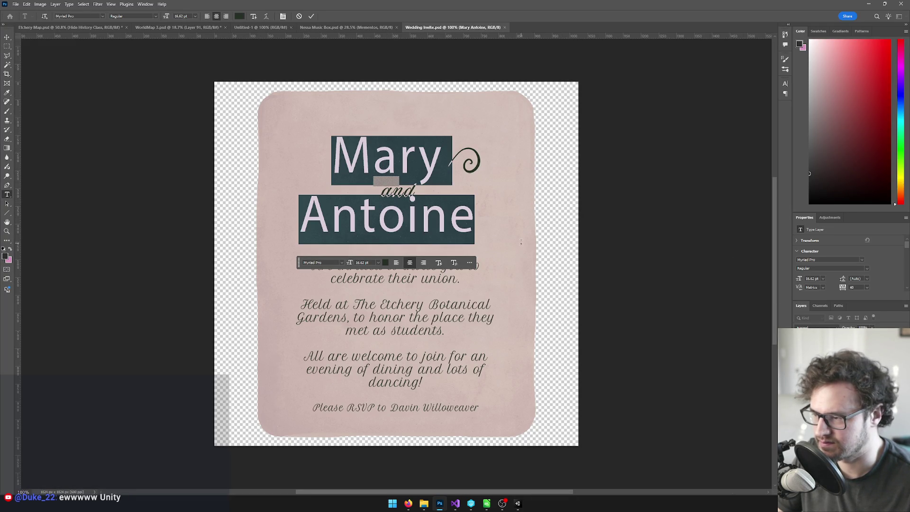
left_click(521, 241)
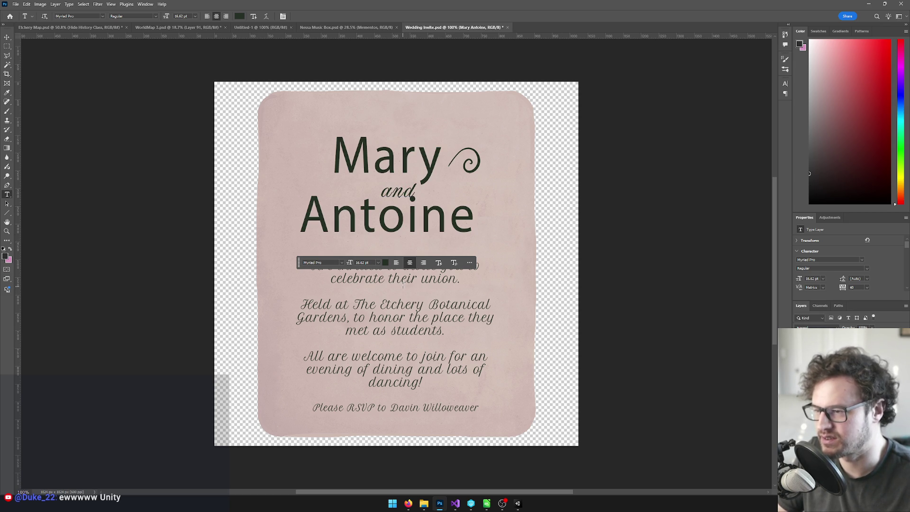
Replace the missing font on the invitation body text with the default font.
left_click(457, 164)
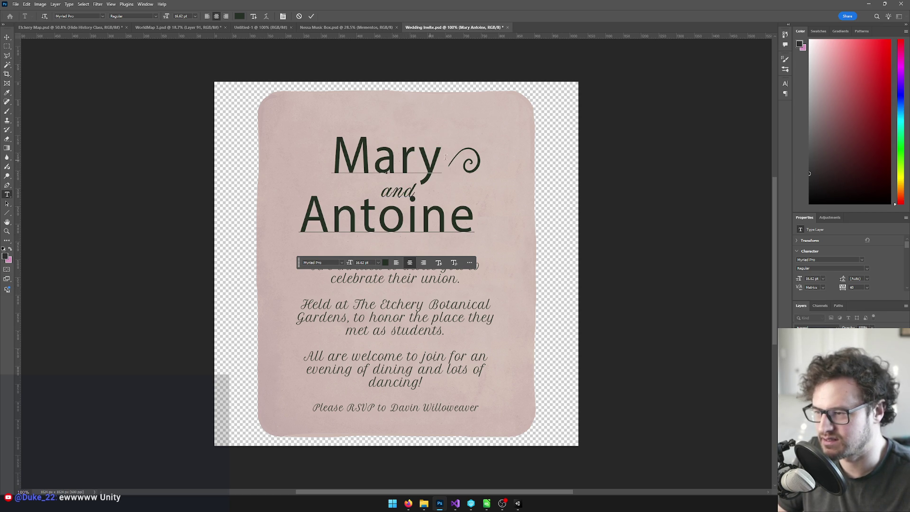
left_click(355, 279)
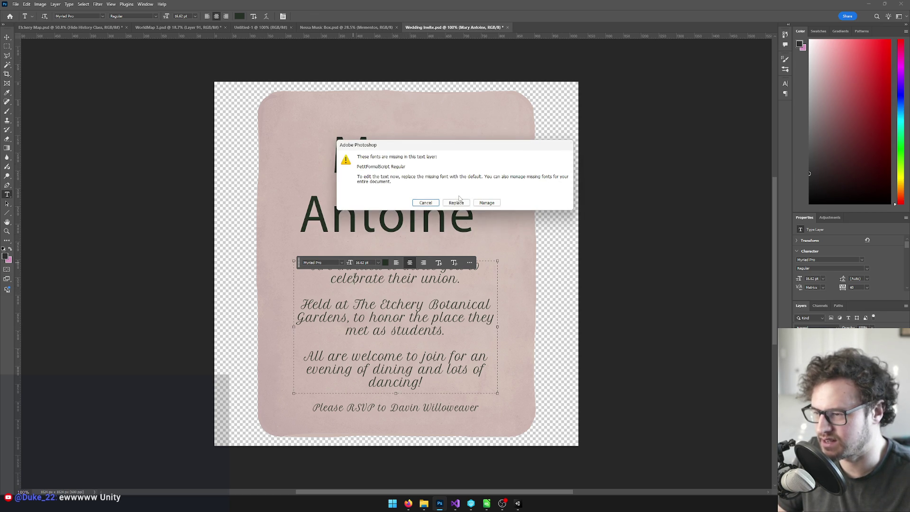
left_click(457, 203)
key("ctrl+a")
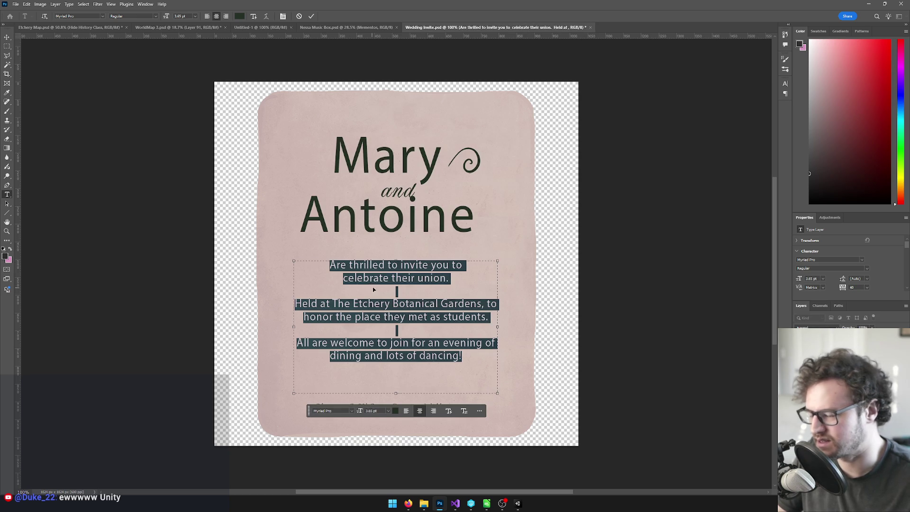
left_click(433, 286)
left_click(642, 246)
Undo both font changes to keep the PetitFormalScript lettering, then return to Unity.
key("ctrl+z")
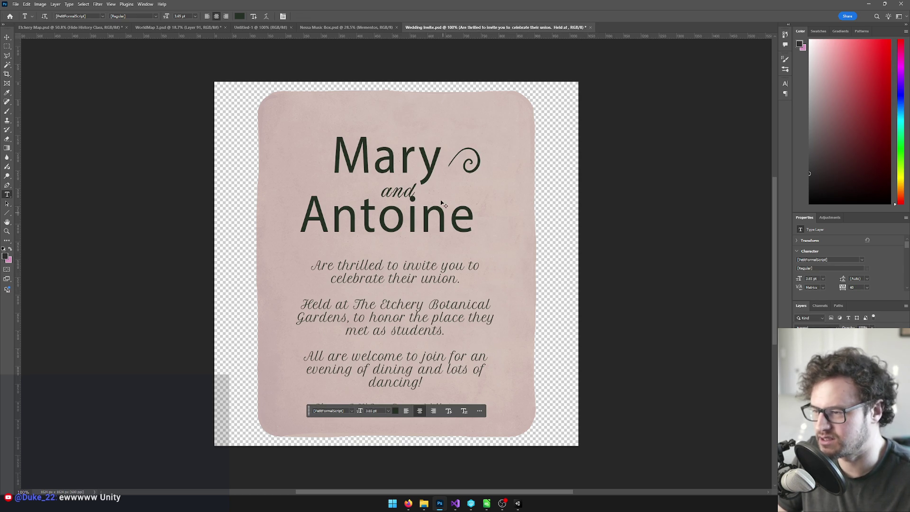
key("ctrl+z")
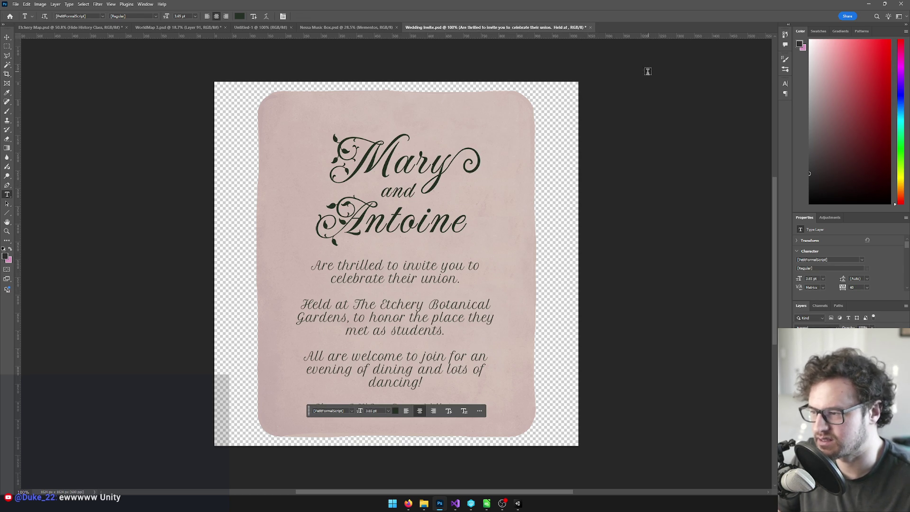
scroll(357, 198, "up", 3)
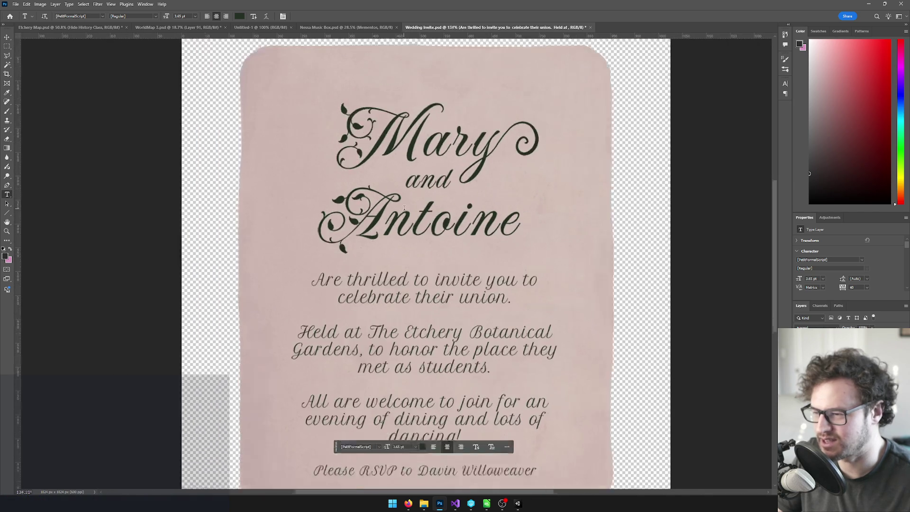
left_click(869, 4)
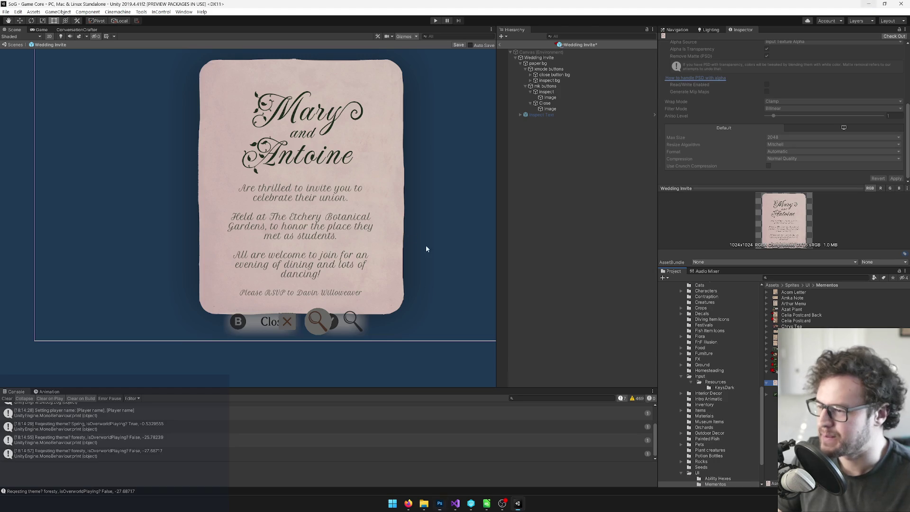
Activate the Inspect Text object so its dark text panel shows in the Wedding Invite prefab.
left_click(540, 115)
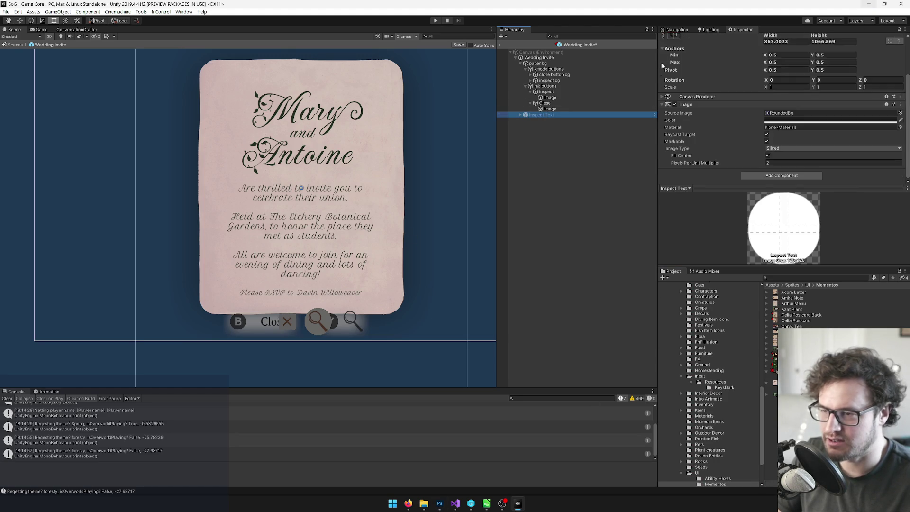
left_click(677, 39)
mouse_move(313, 240)
left_mouse_down()
mouse_move(290, 197)
mouse_move(324, 265)
left_mouse_up()
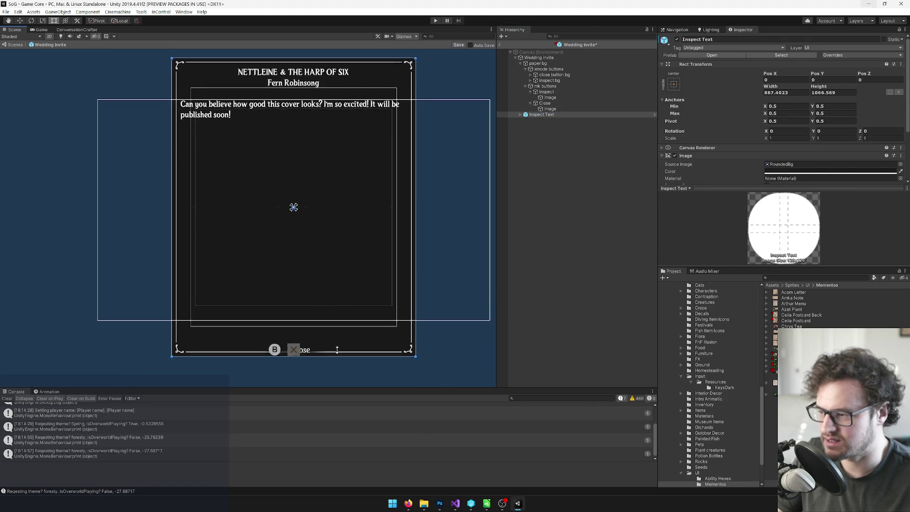